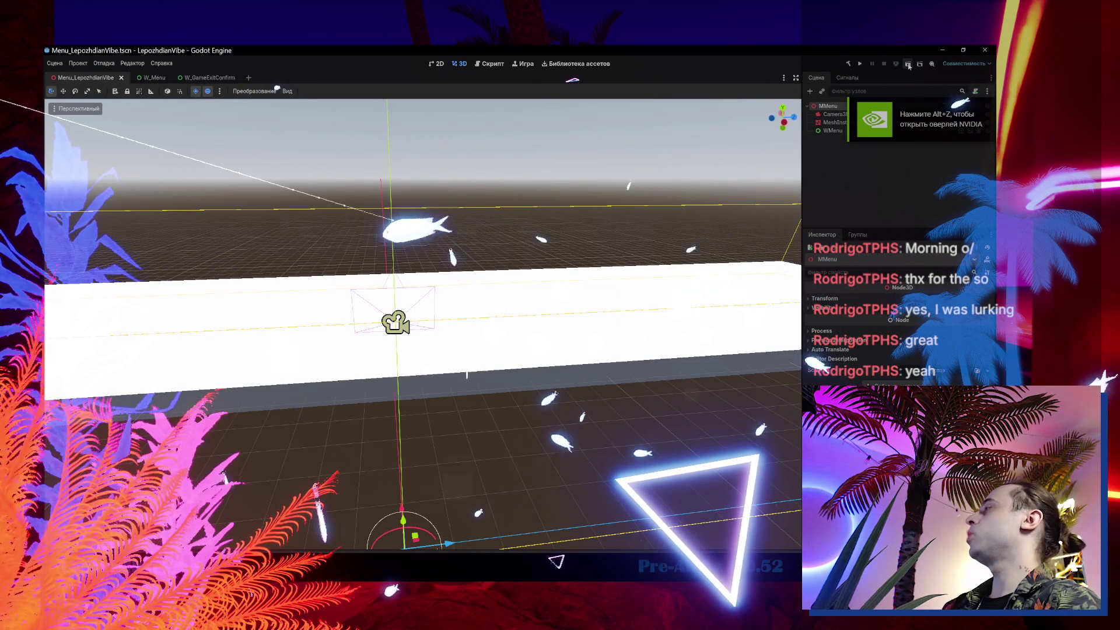
Test-launch the game, cancel its exit confirmation several times, then close it and refocus the Godot editor.
click(908, 65)
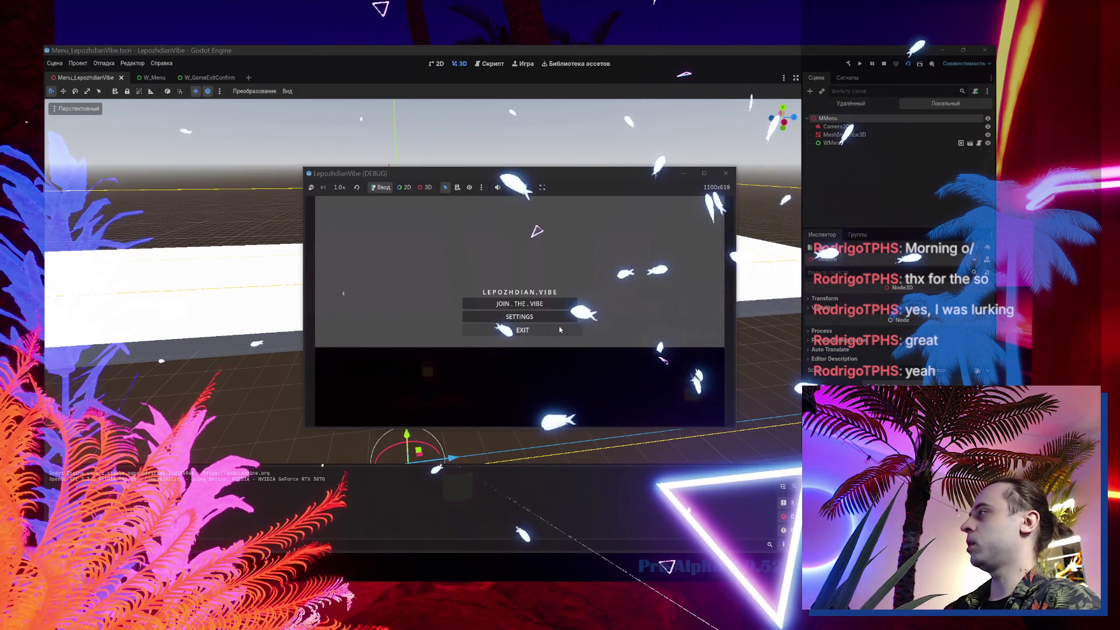
click(556, 334)
click(540, 321)
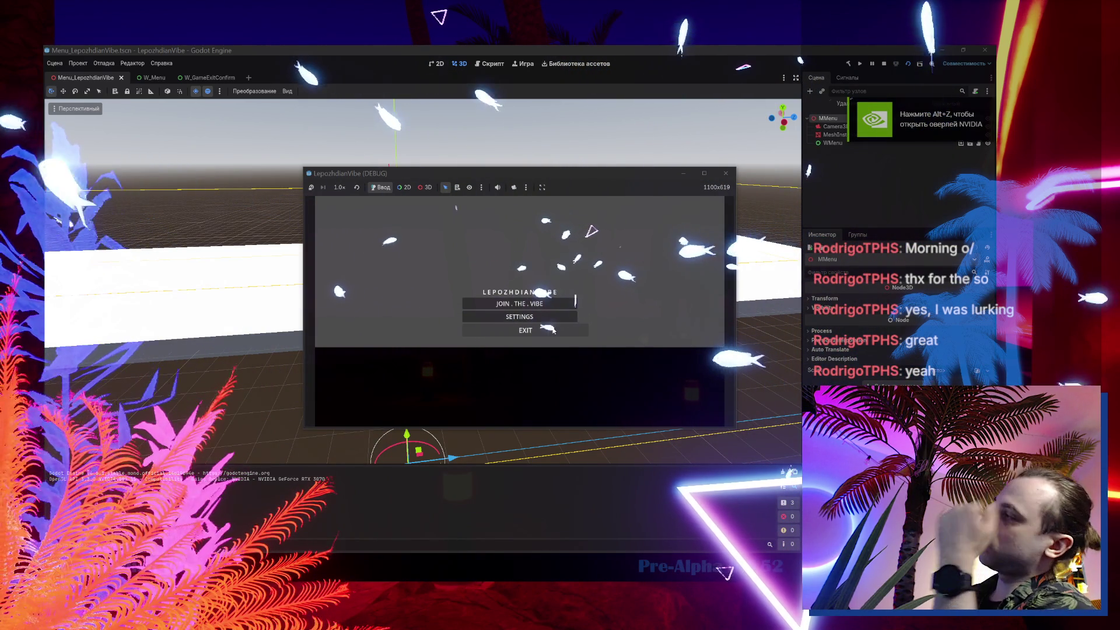
click(553, 331)
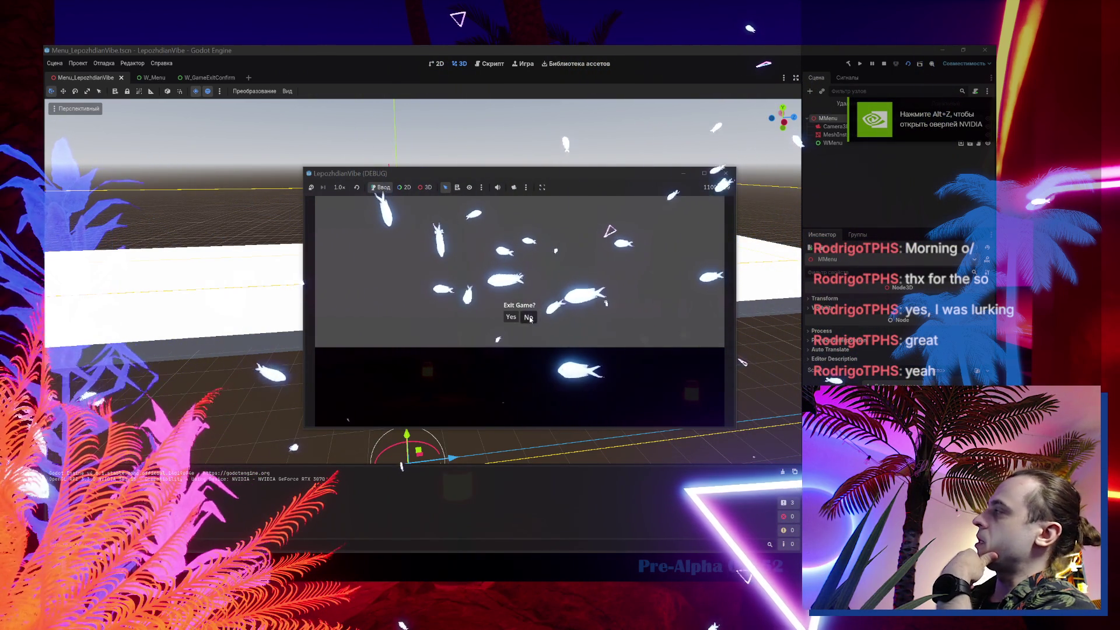
click(529, 318)
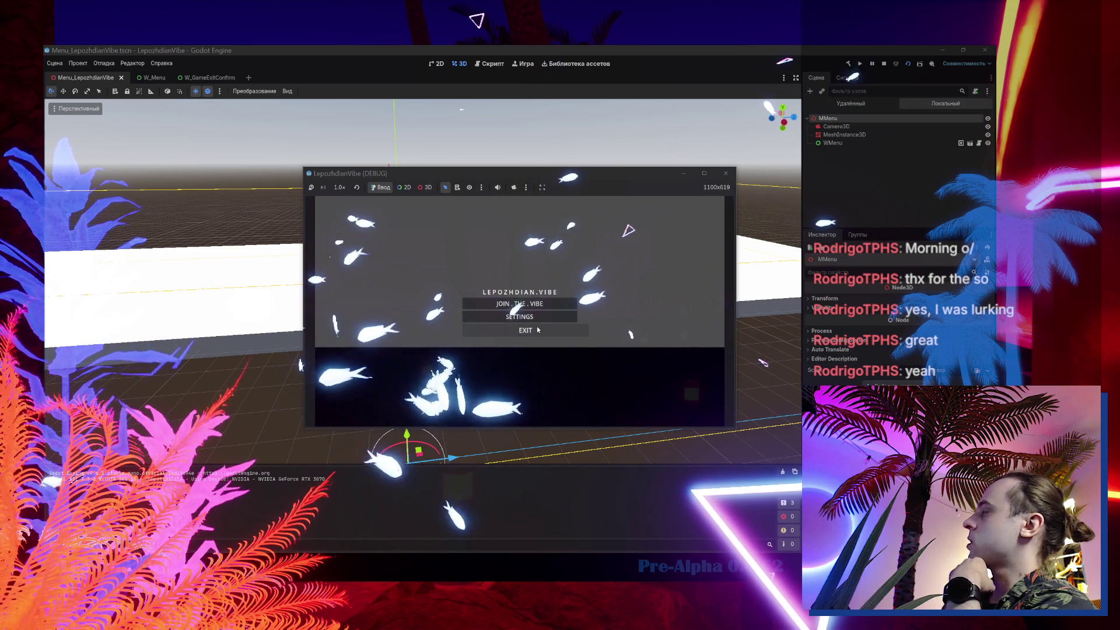
click(538, 330)
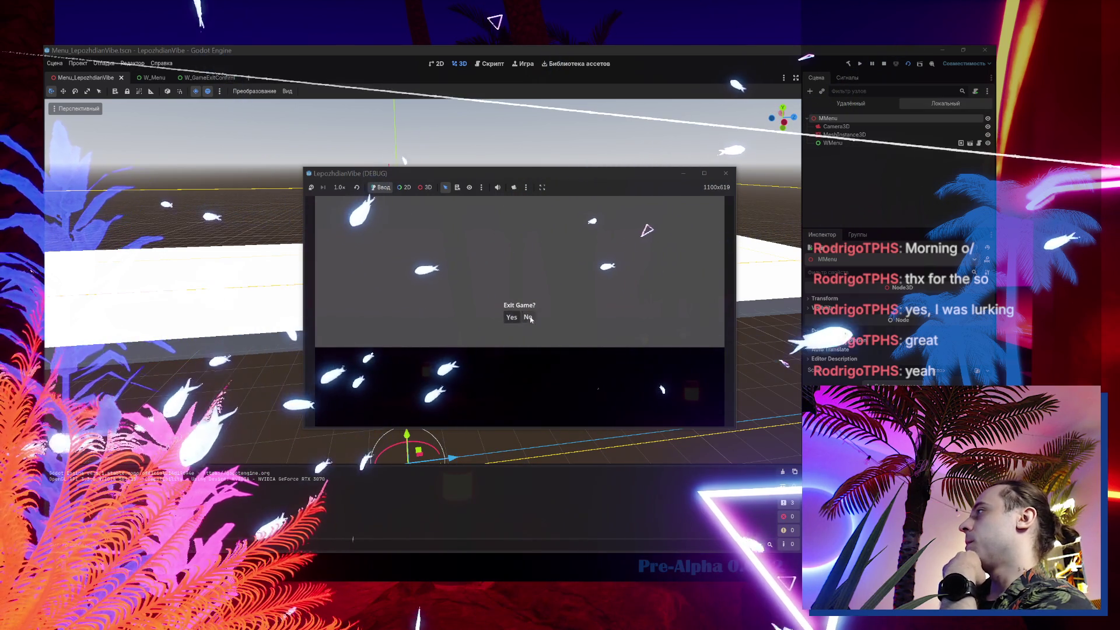
click(529, 318)
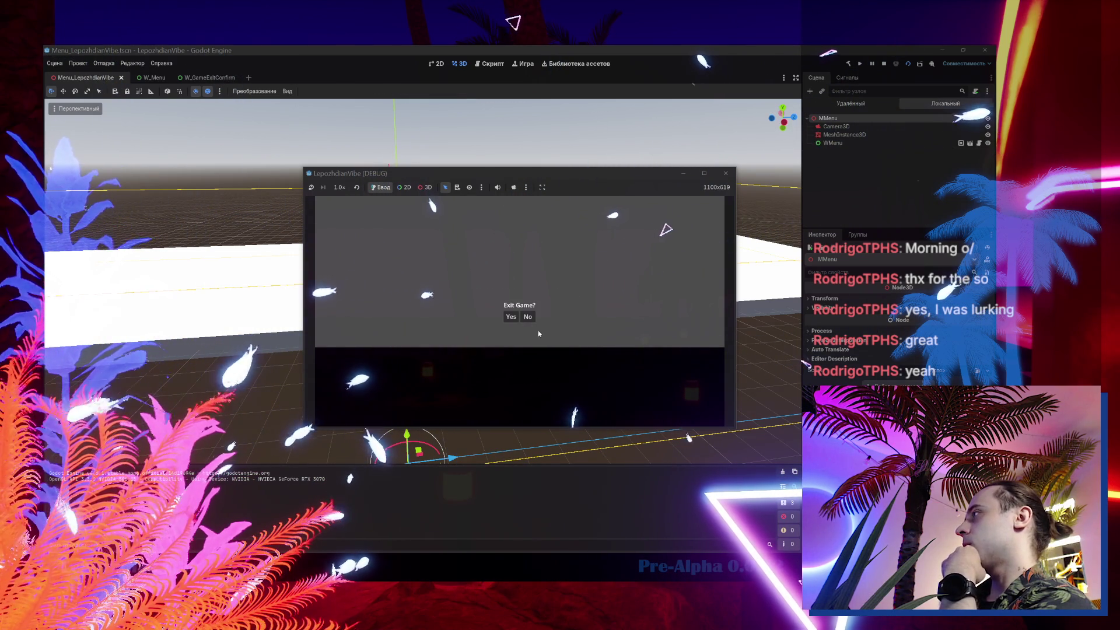
click(512, 317)
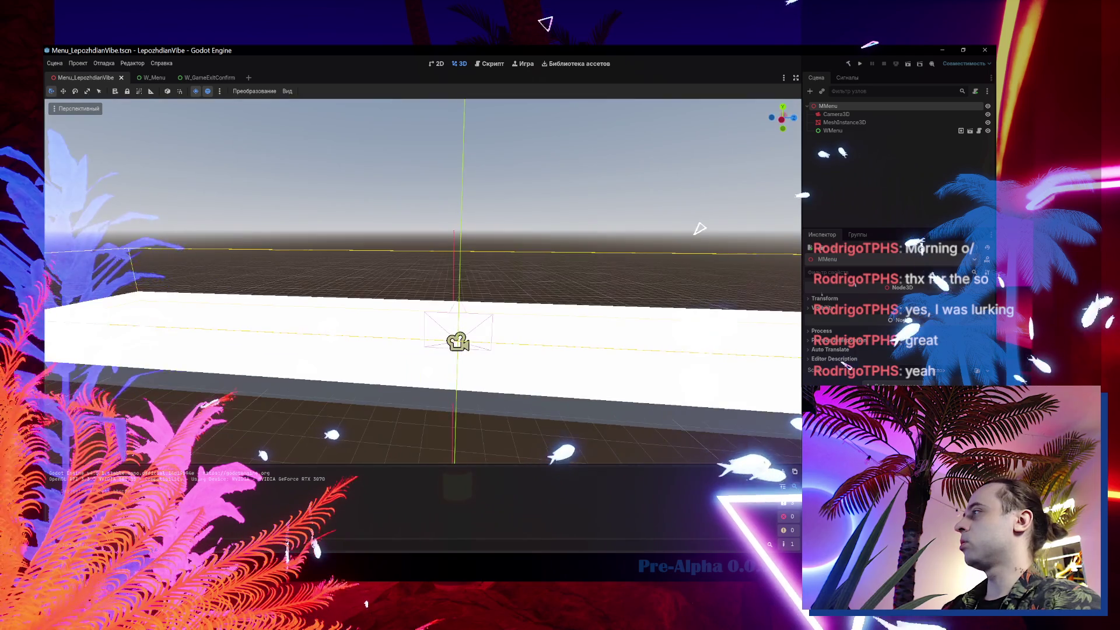
drag(514, 349, 514, 348)
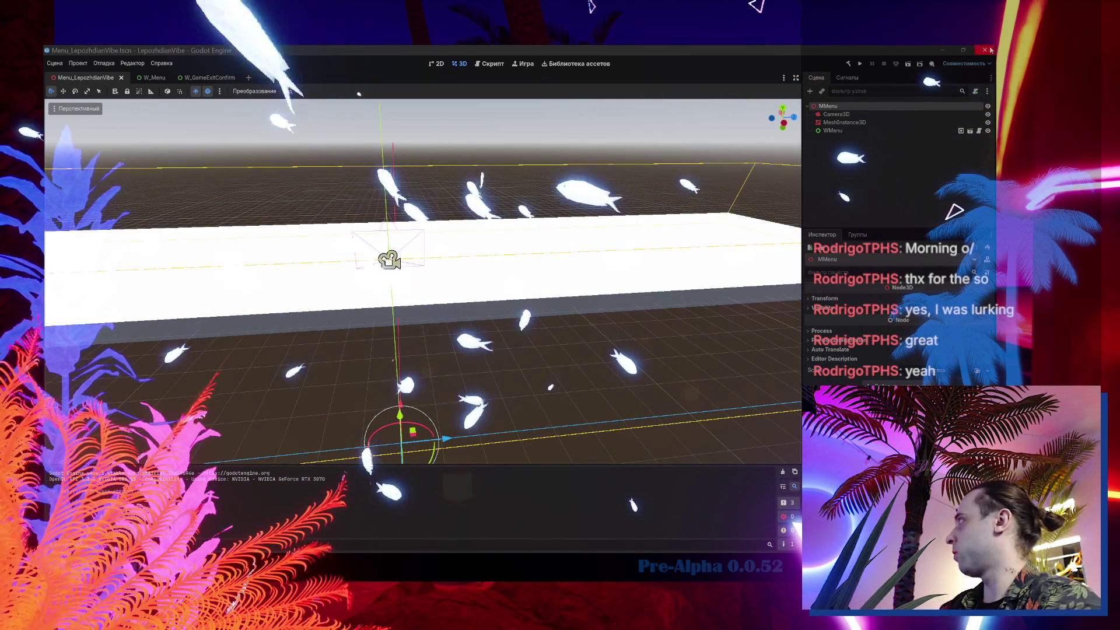
click(521, 327)
In Unreal, fly the VibeCity camera toward the neon villa and portal, then open W_PresetSelectionMain.
key(alt+Tab)
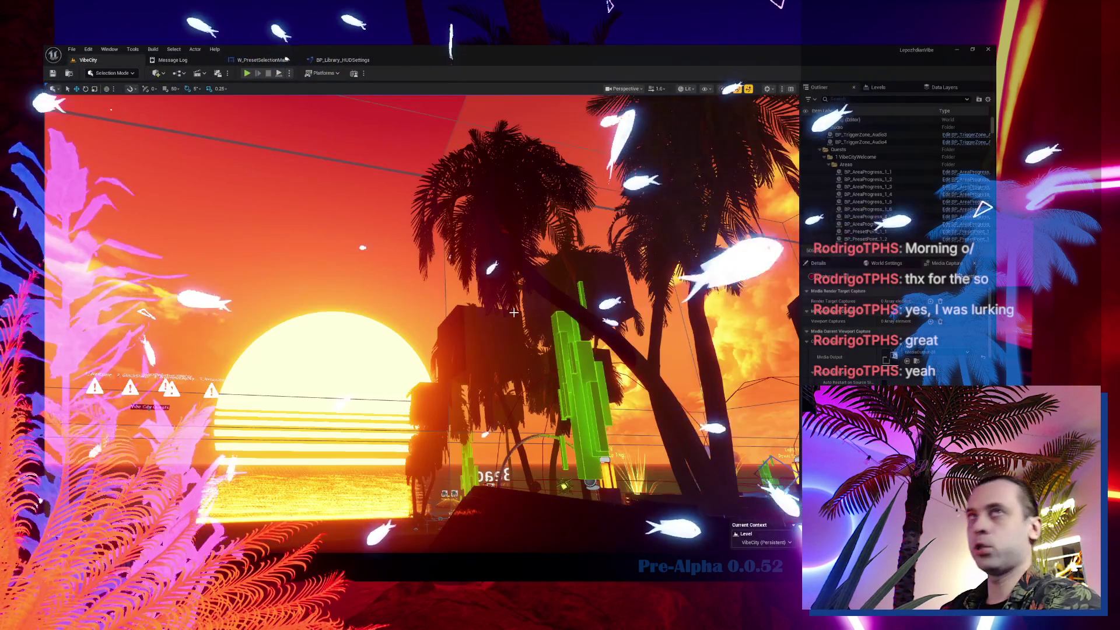
key(w)
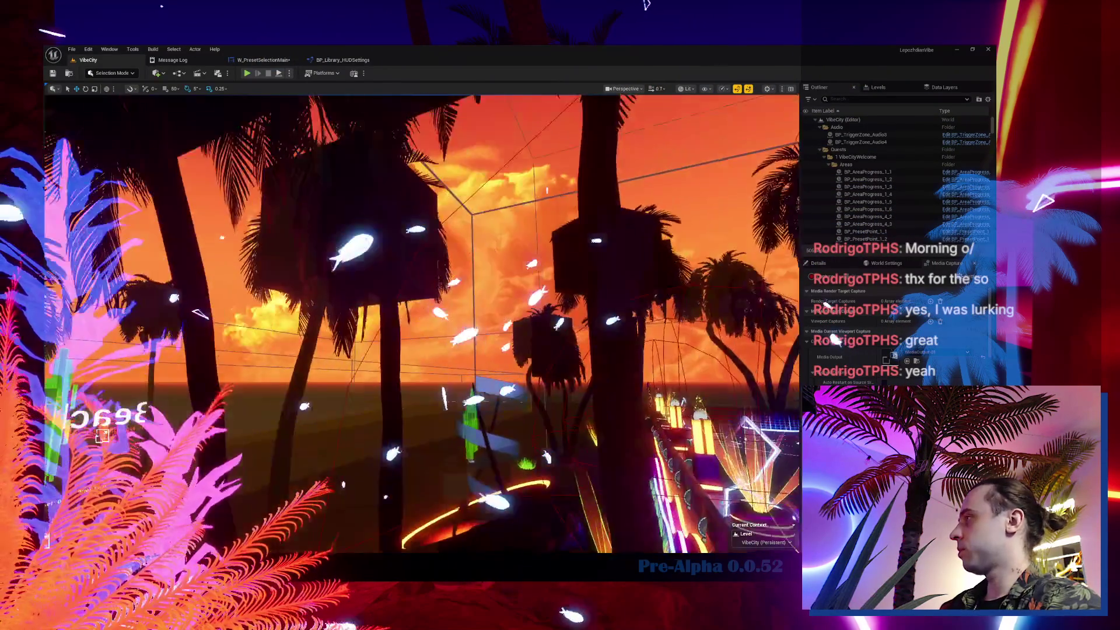
scroll(421, 324, down, 2)
key(w)
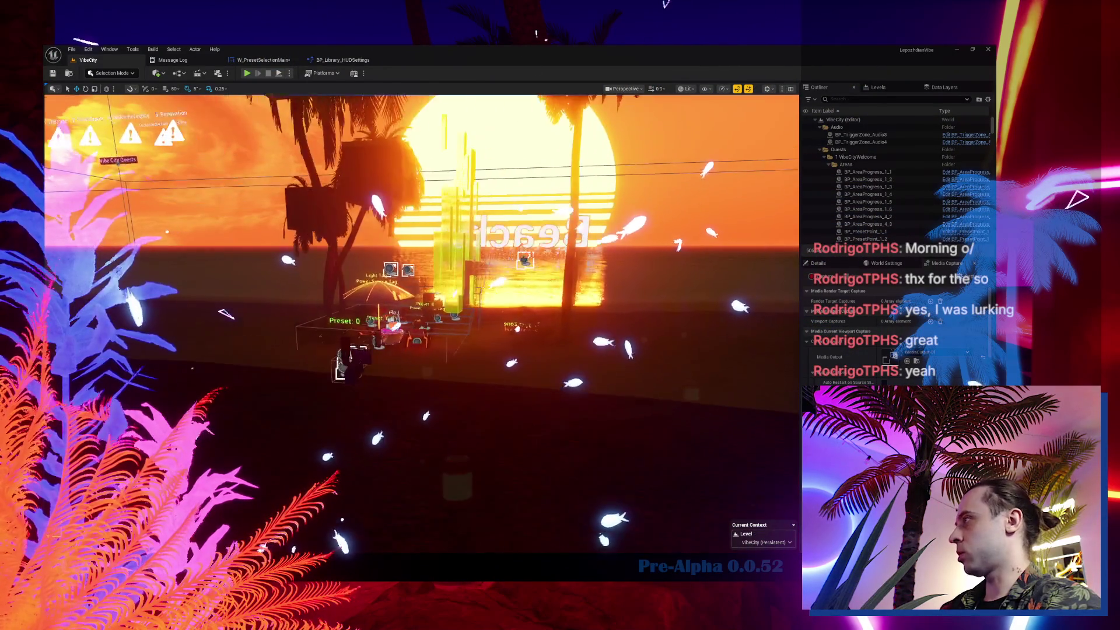
scroll(421, 324, up, 1)
key(w)
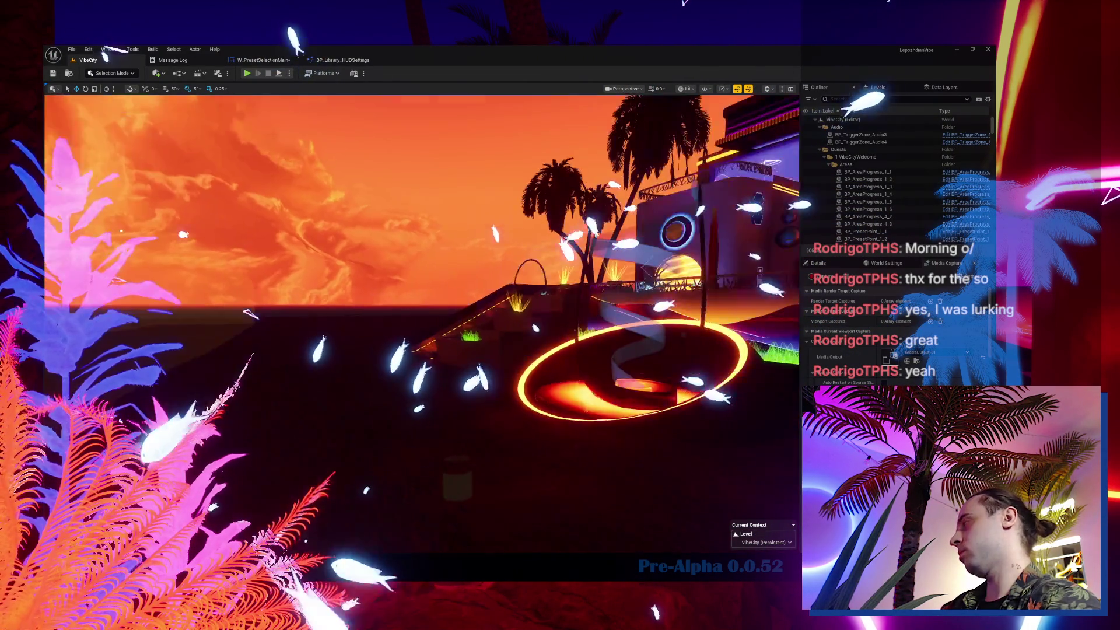
scroll(449, 369, up, 3)
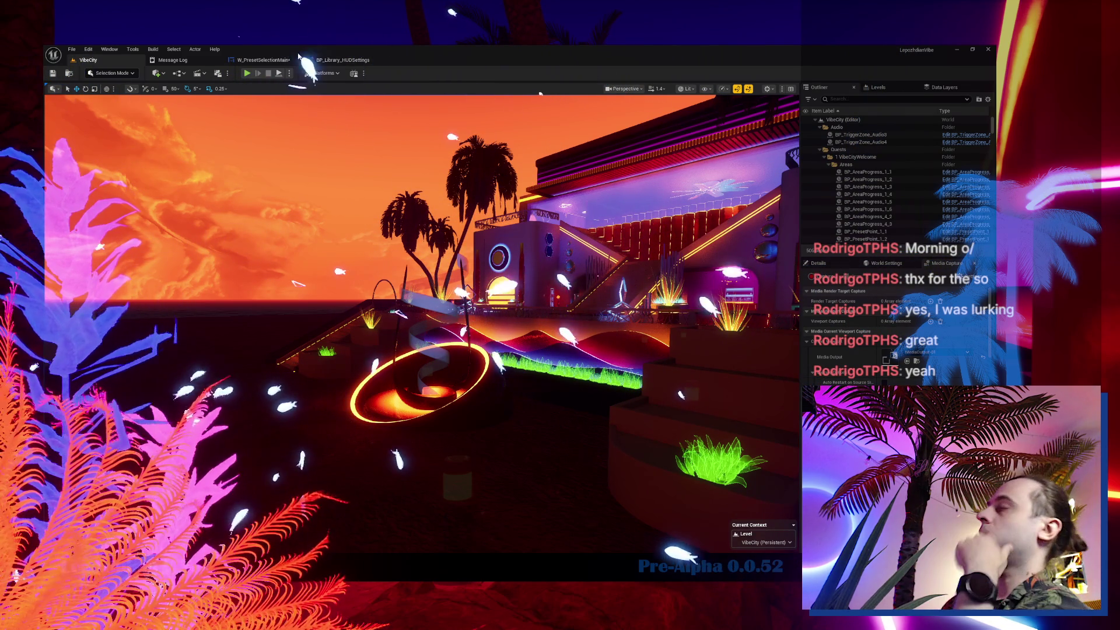
click(255, 65)
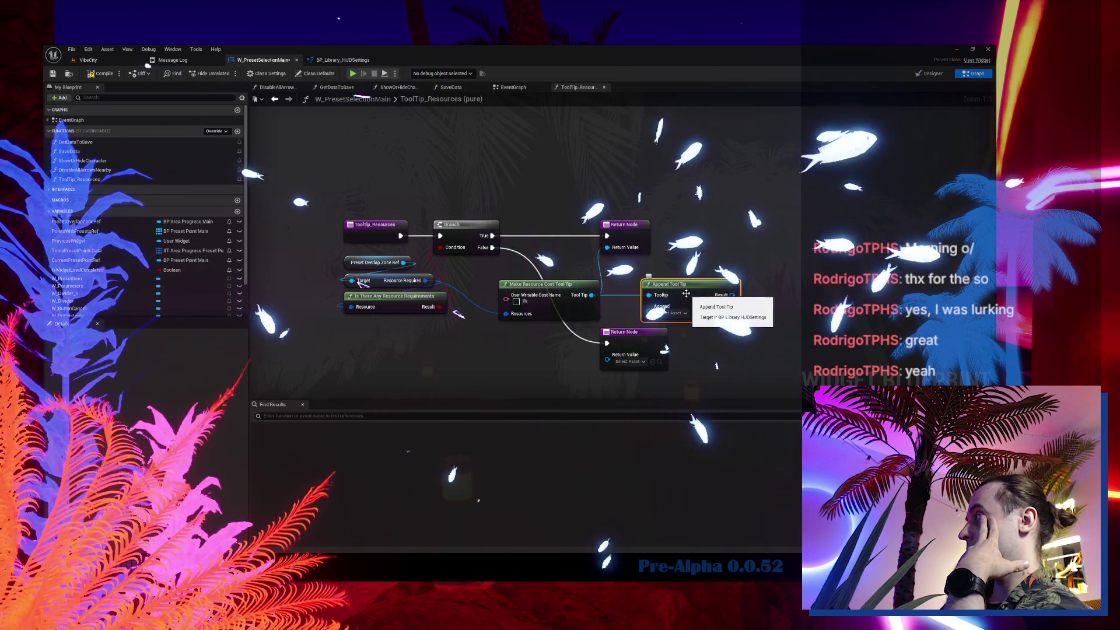
Inspect Append Tool Tip's definition in BP_Library_HUDSettings, then move the HUD and Append Tool Tip nodes higher.
double_click(682, 289)
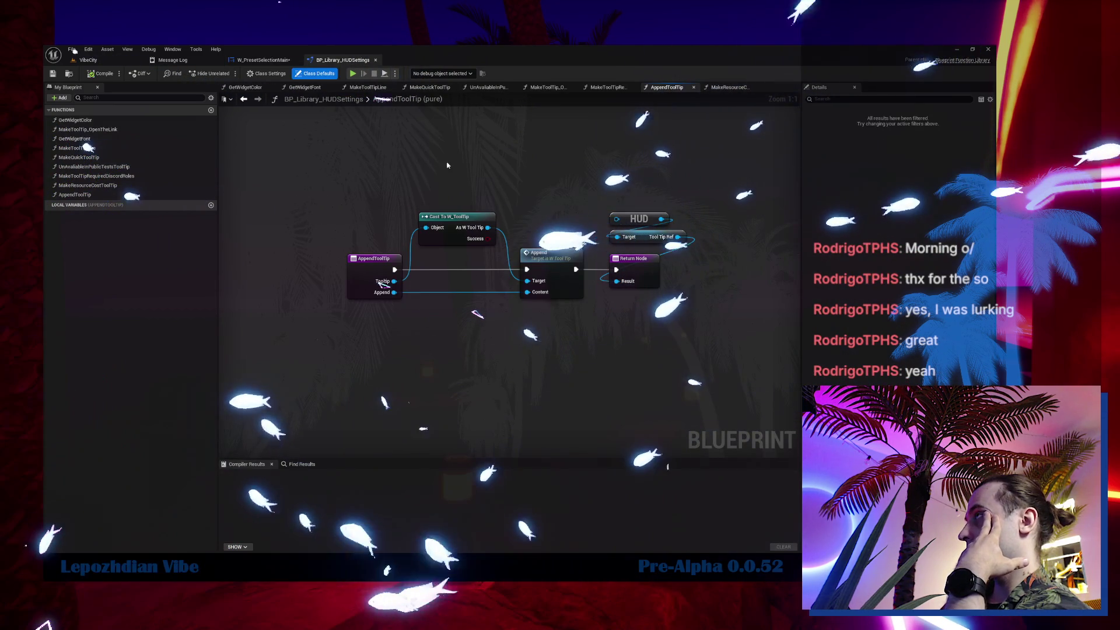
click(267, 61)
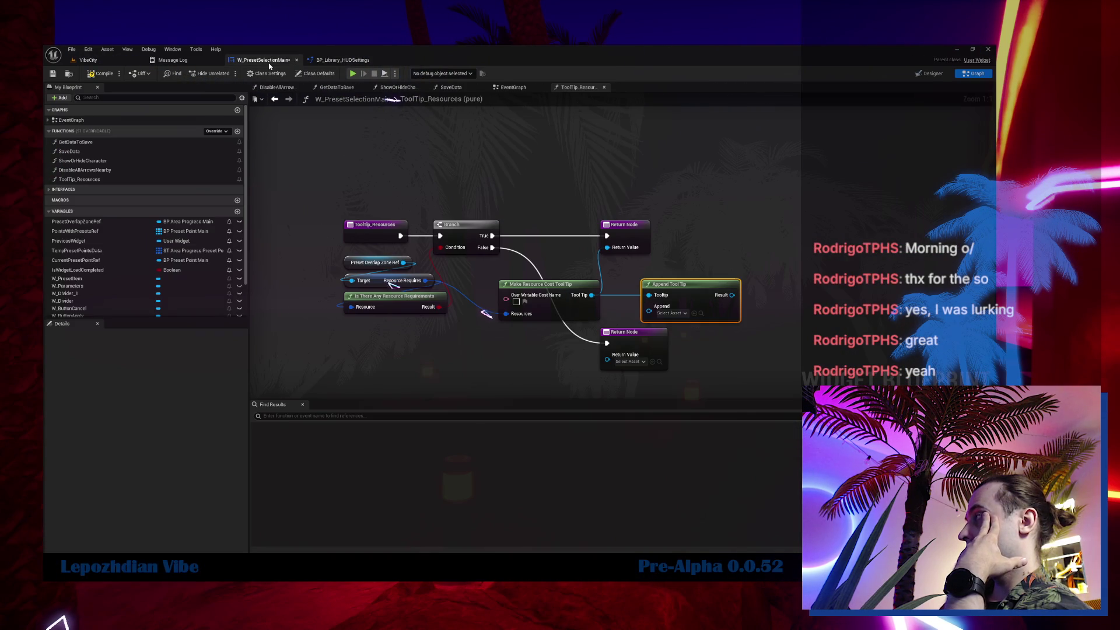
double_click(673, 286)
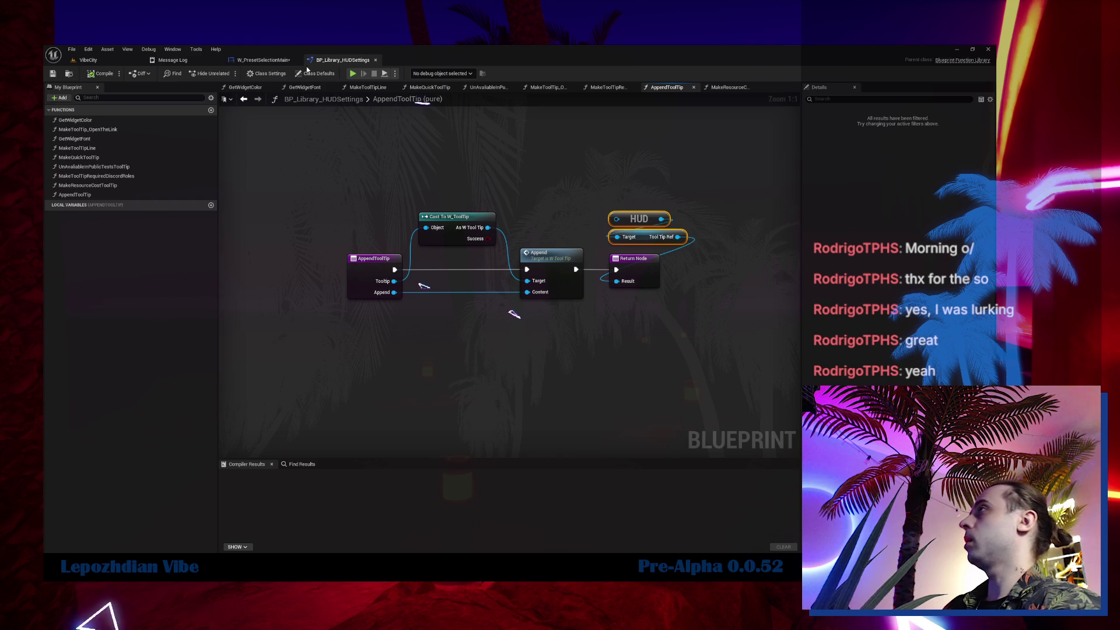
click(263, 61)
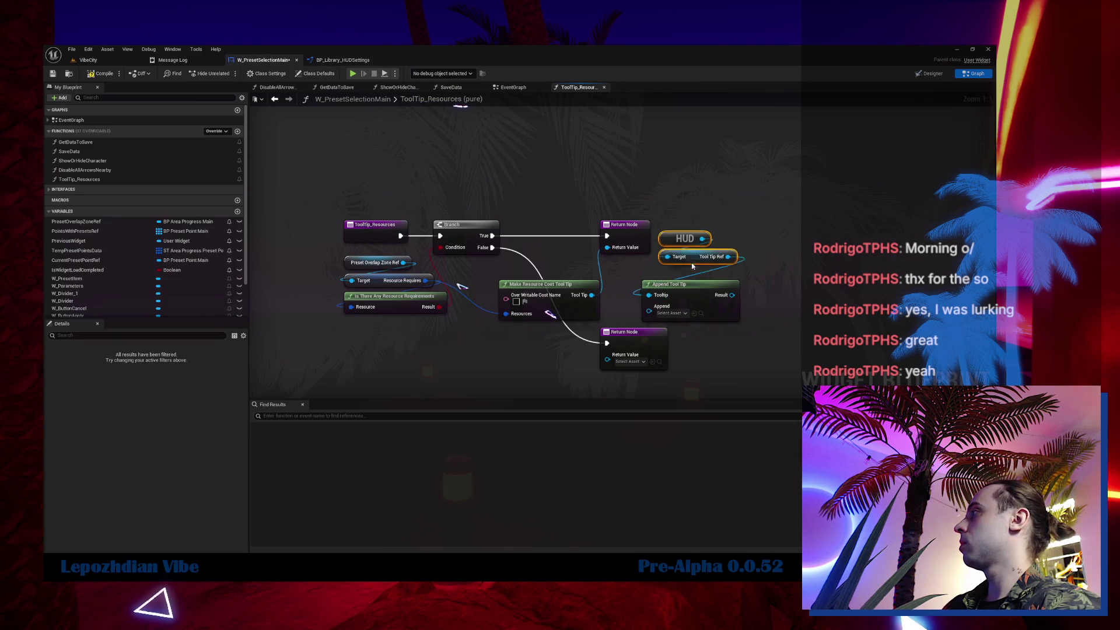
drag(694, 299, 560, 184)
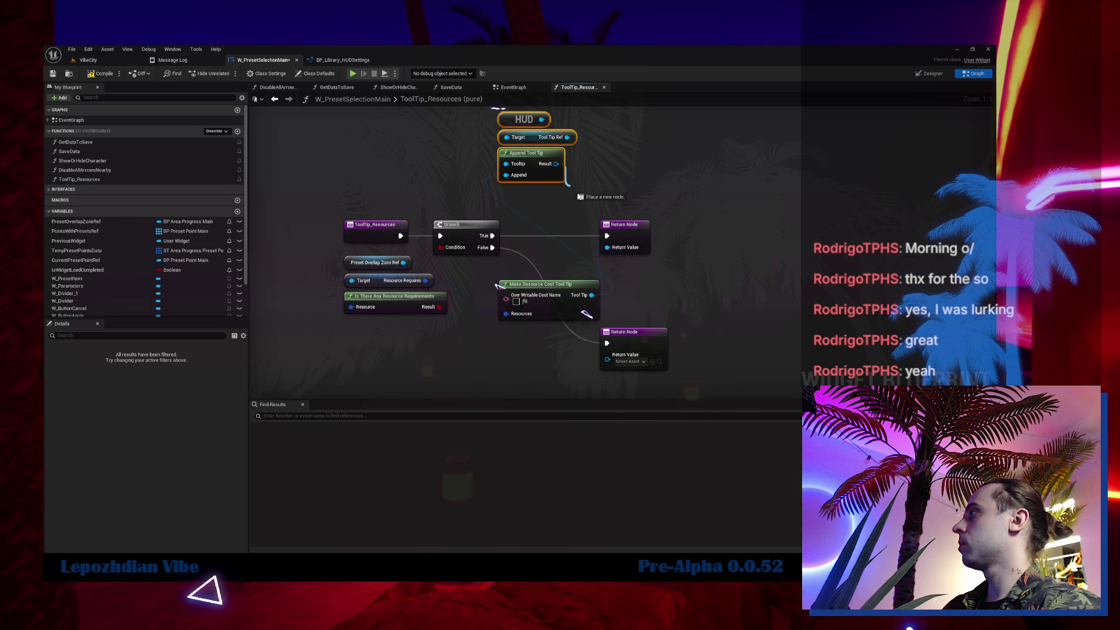
click(98, 63)
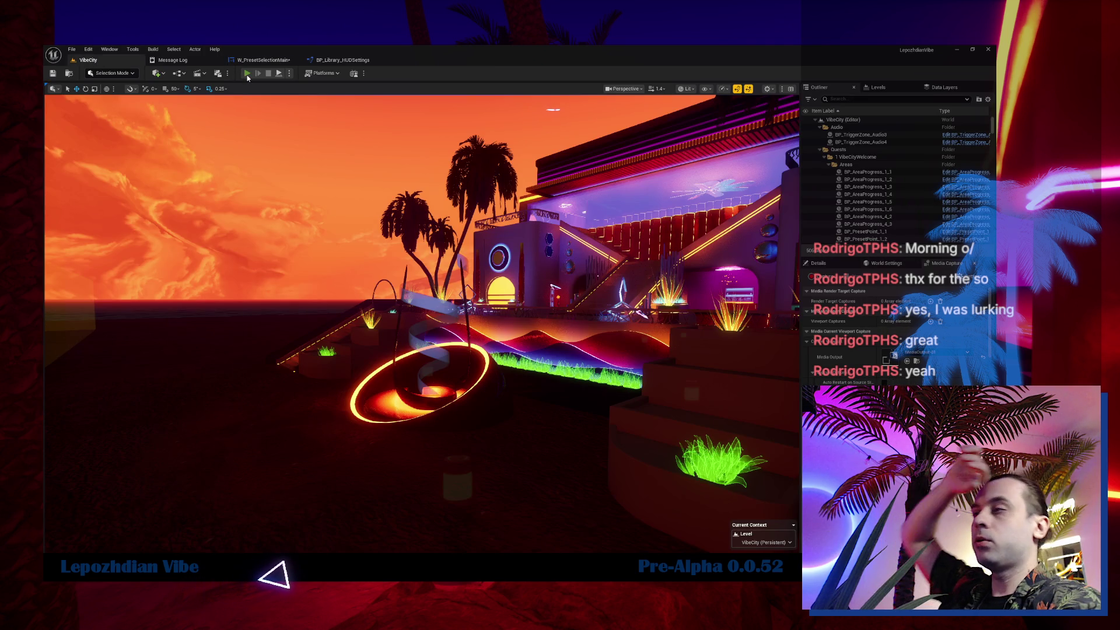
Play the level in the editor and enable infinite Energy from the Cheat Codes page.
click(247, 74)
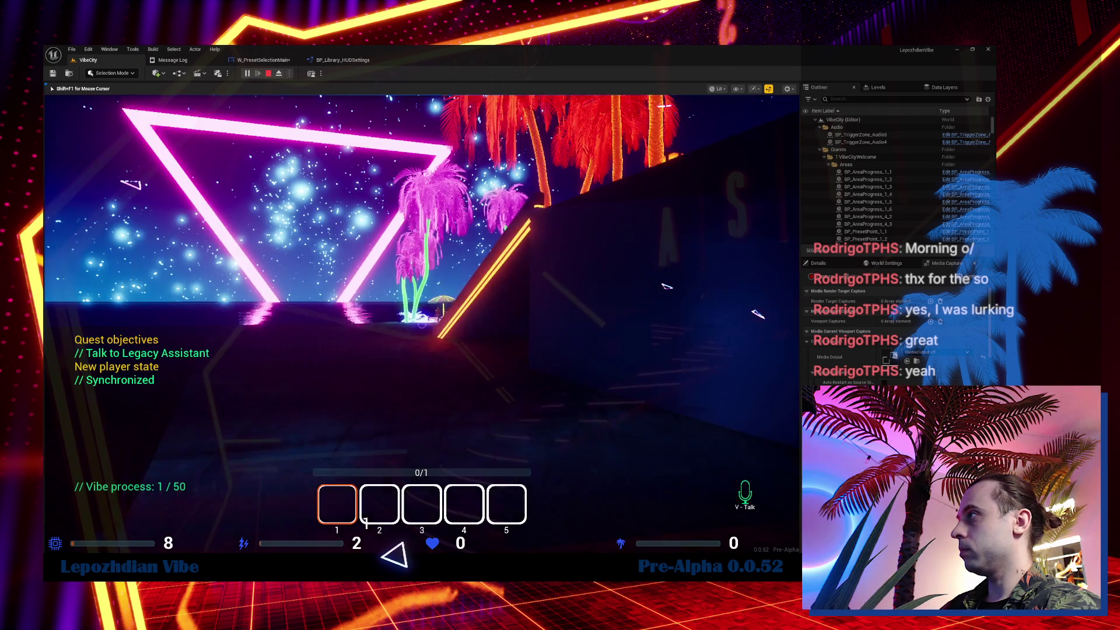
key(Escape)
click(317, 366)
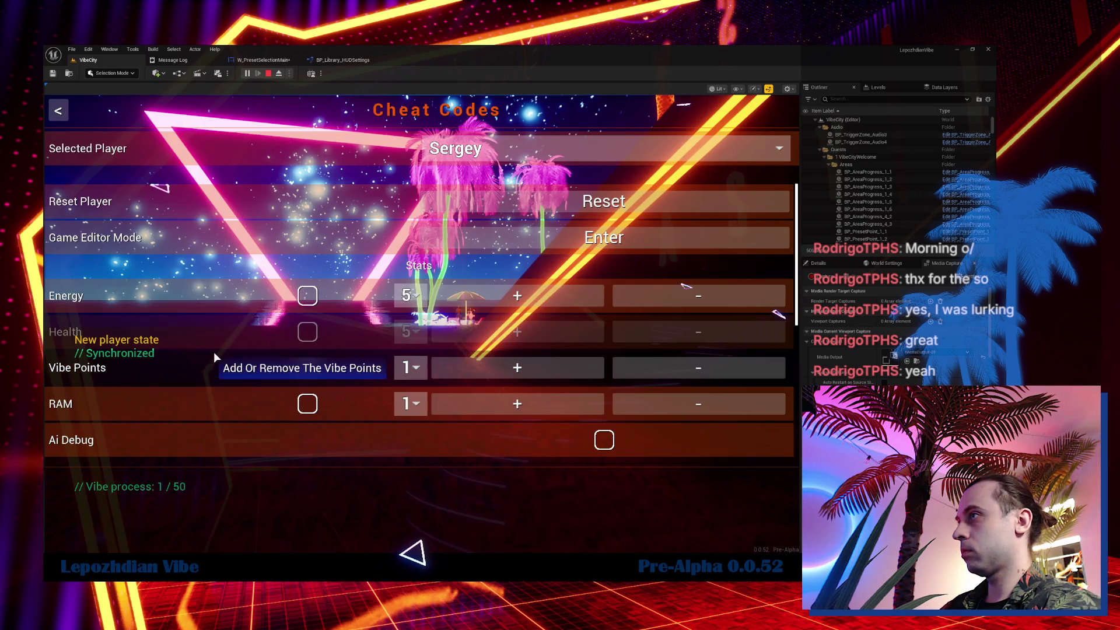
click(307, 296)
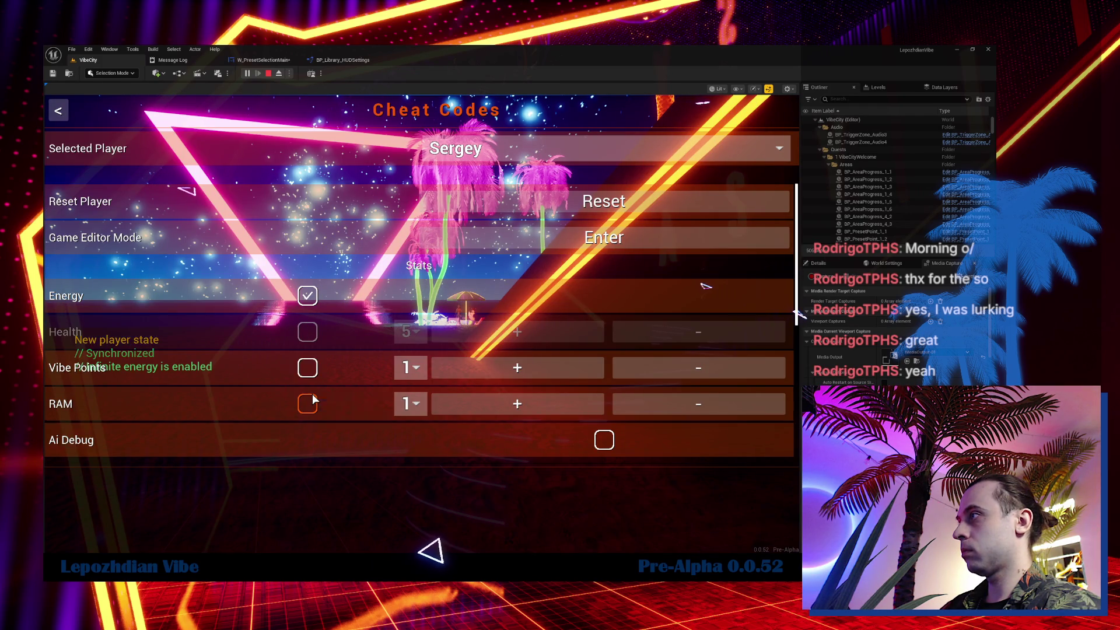
key(Escape)
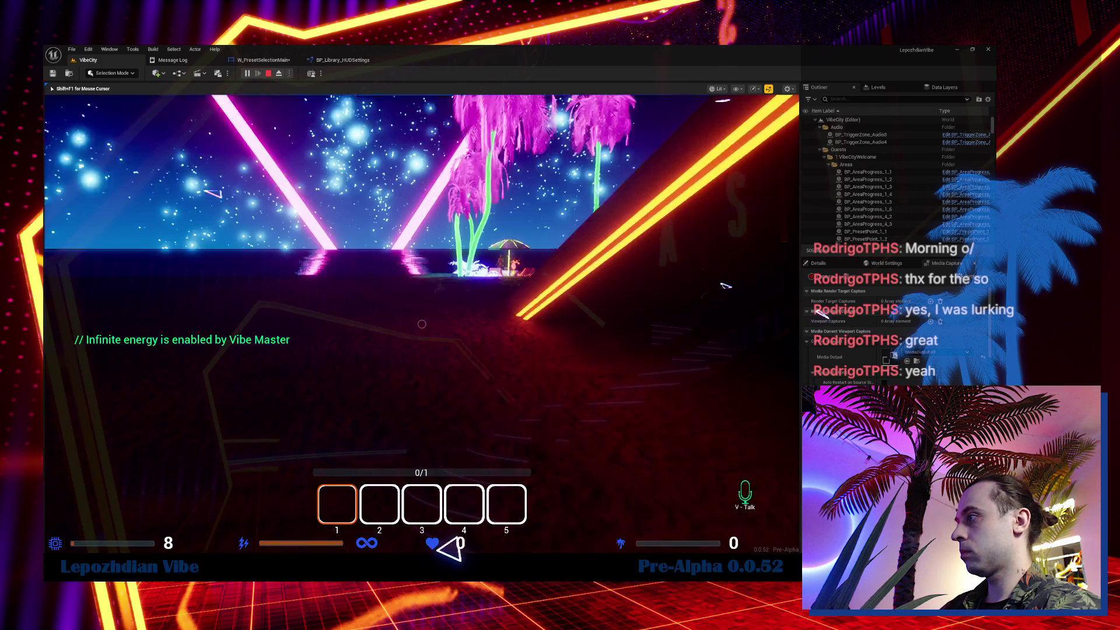
Add an inventory item via Cheat Codes, open the vibe configurator to check Apply's tooltip, then stop play.
key(Escape)
click(378, 426)
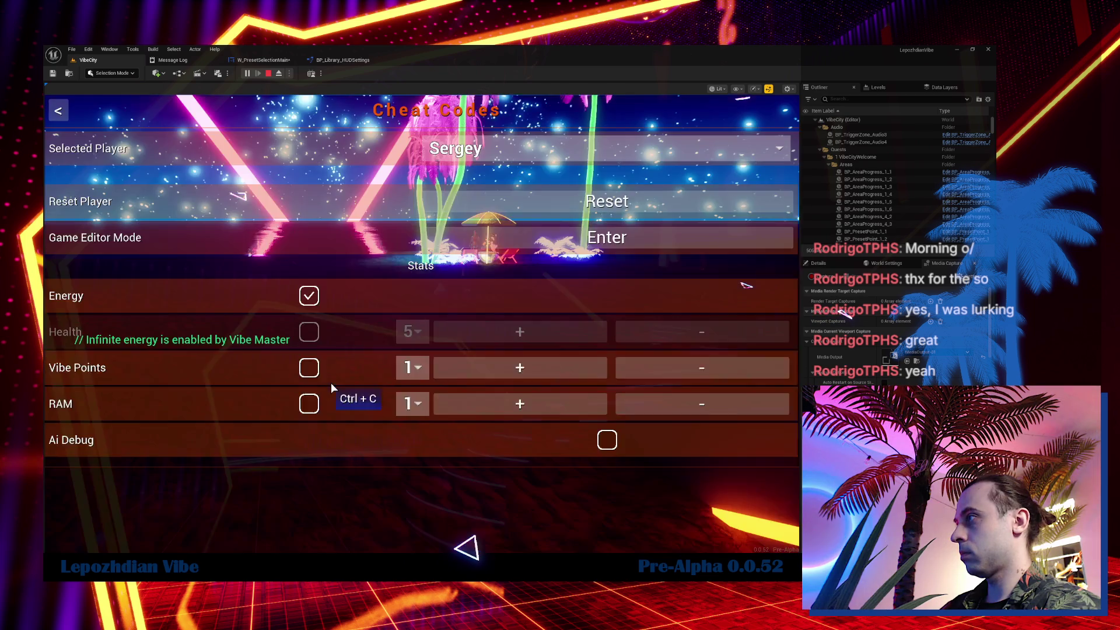
scroll(331, 384, down, 5)
click(532, 378)
key(Escape)
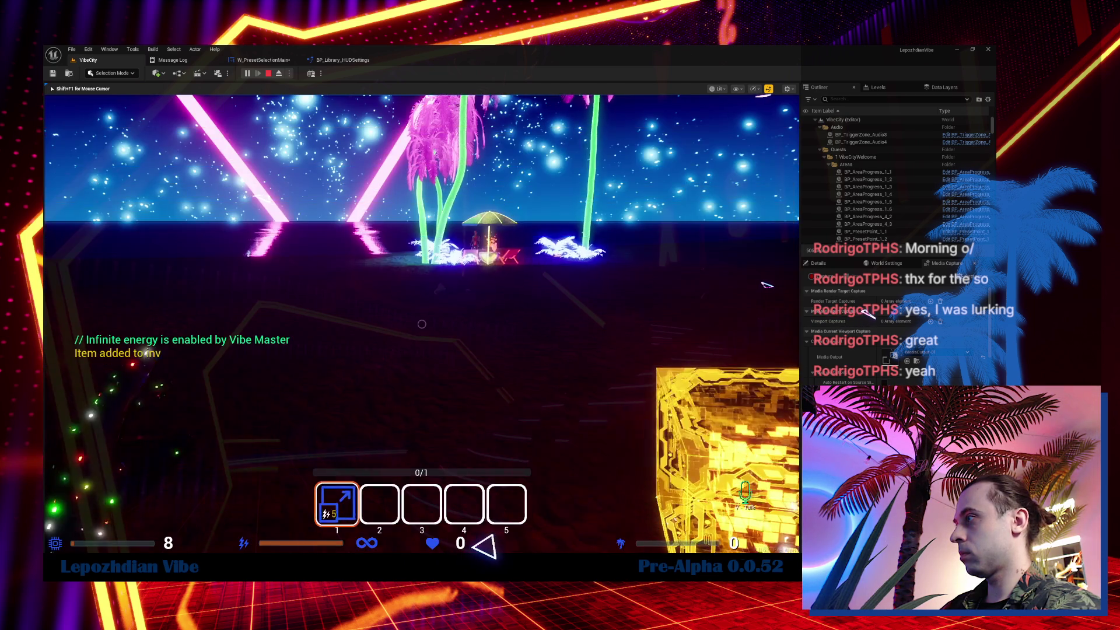
key(w)
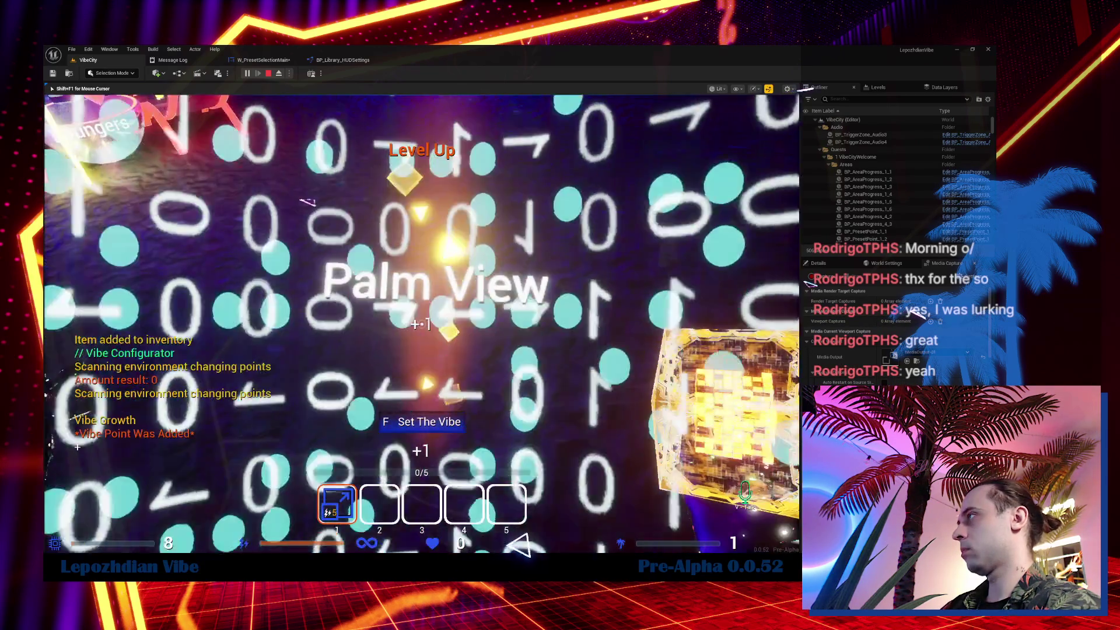
key(f)
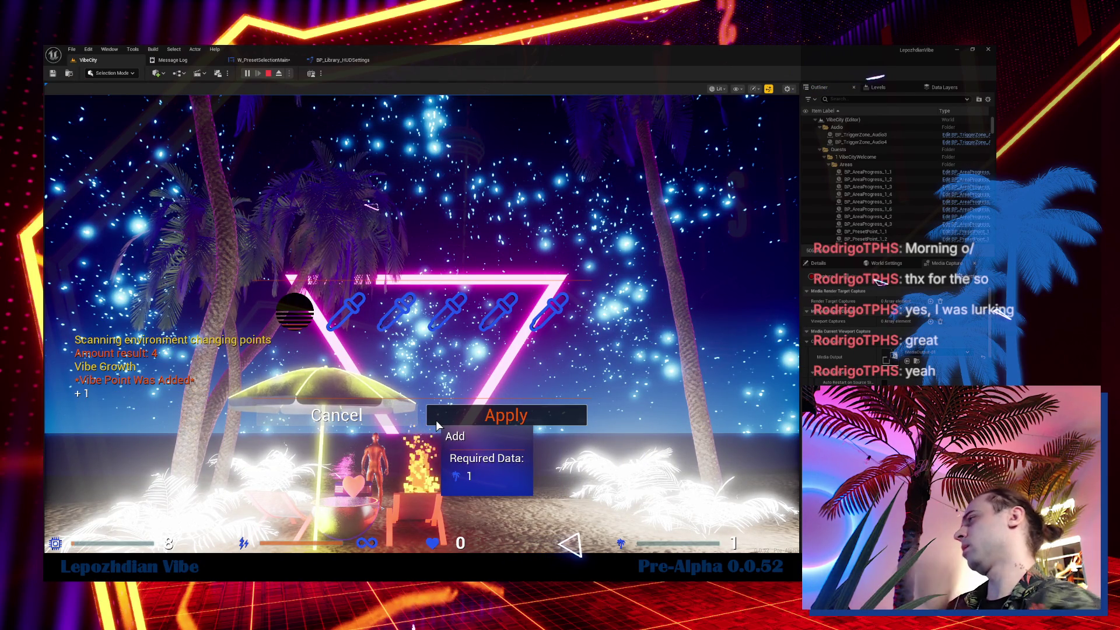
key(Escape)
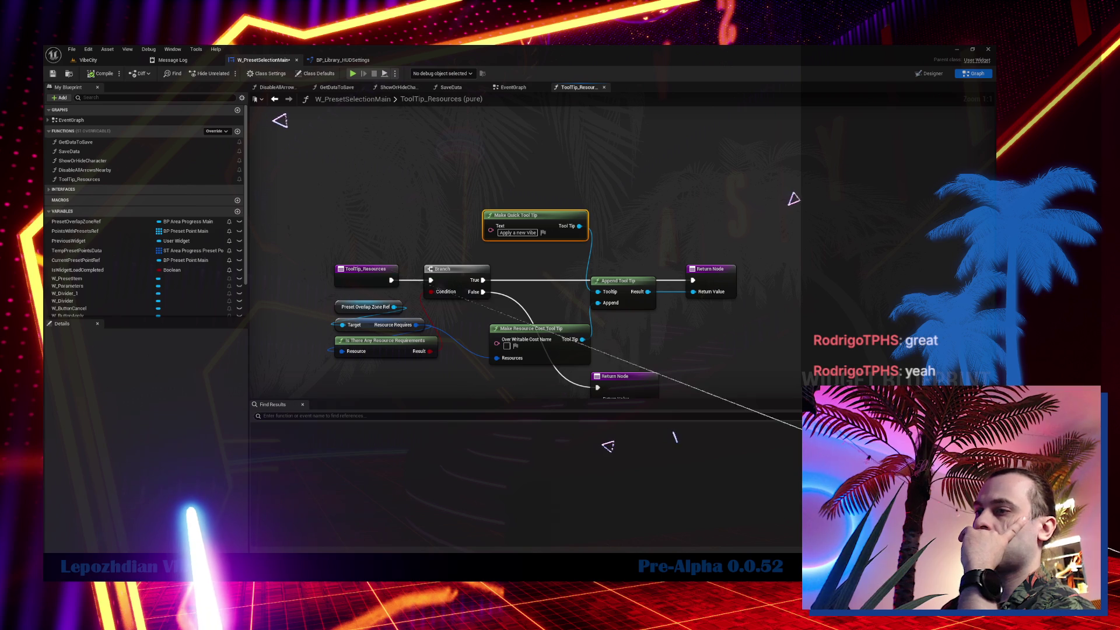
Switch to the VibeCity level tab to start a fresh play session.
click(94, 60)
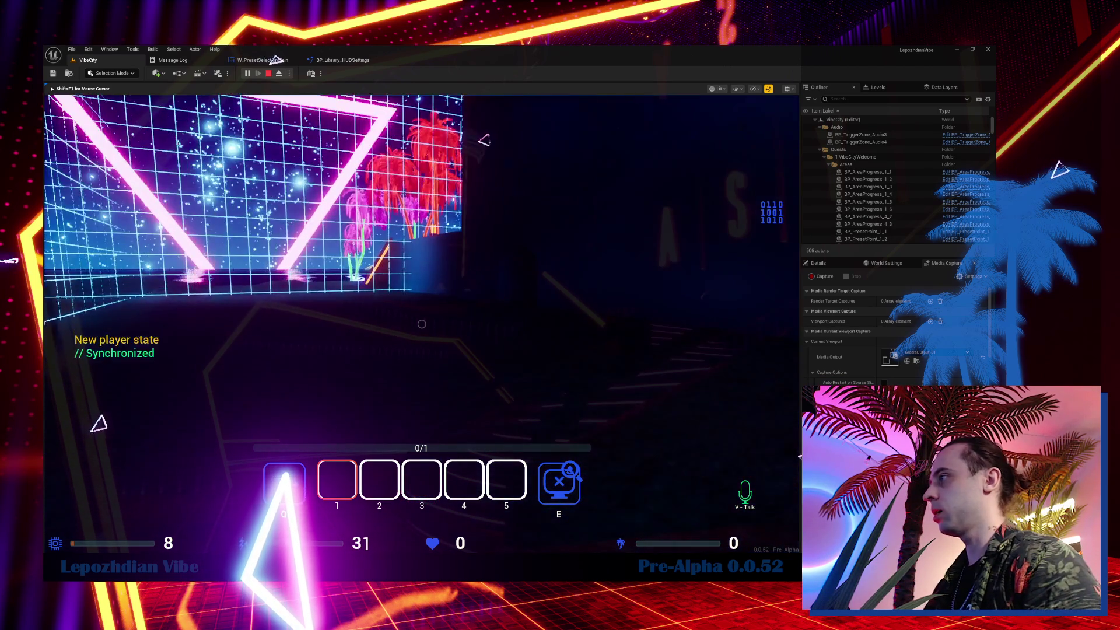
Enable infinite Energy and add the Vibe Configurator to the inventory from Cheat Codes.
key(Escape)
click(316, 367)
click(314, 299)
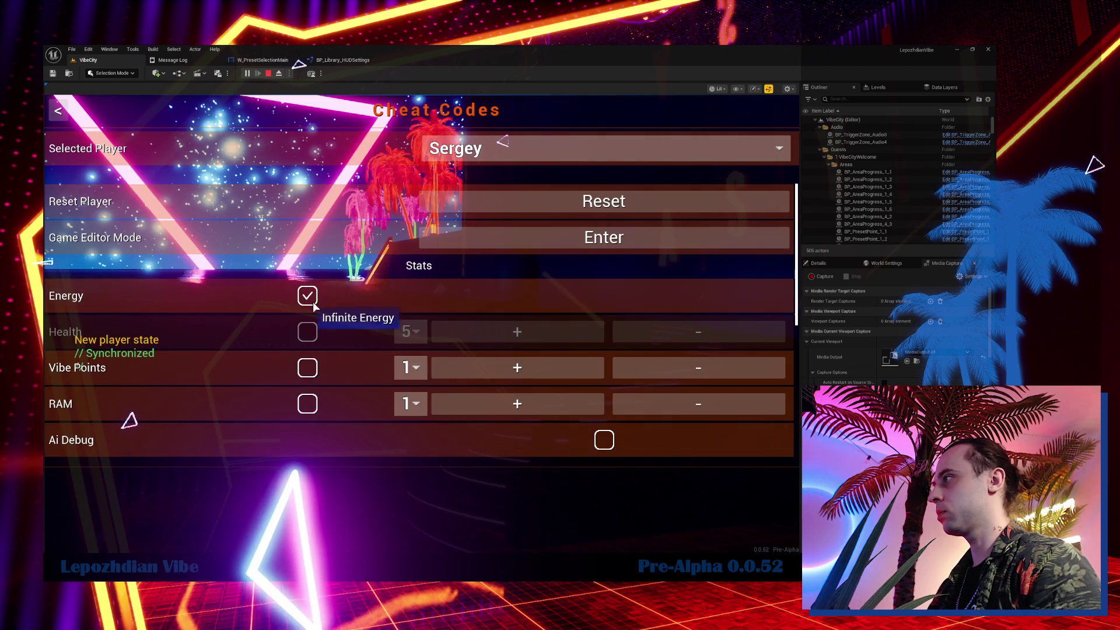
scroll(313, 302, down, 2)
click(465, 440)
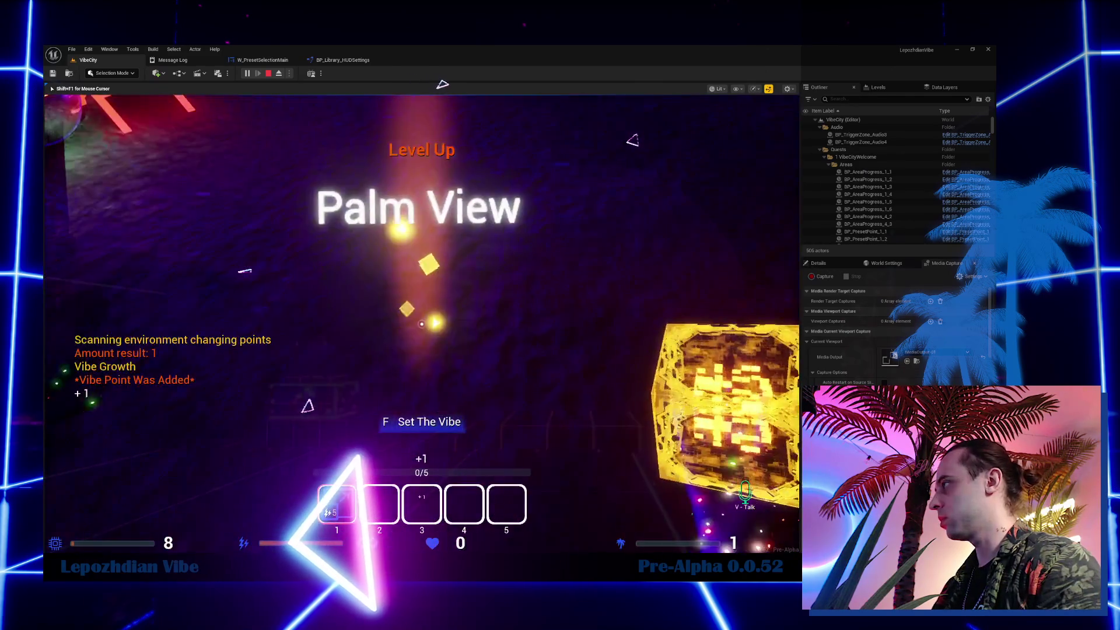
Open the vibe configurator, verify the Apply tooltip, pick two palm-tree colours, and close without applying.
key(f)
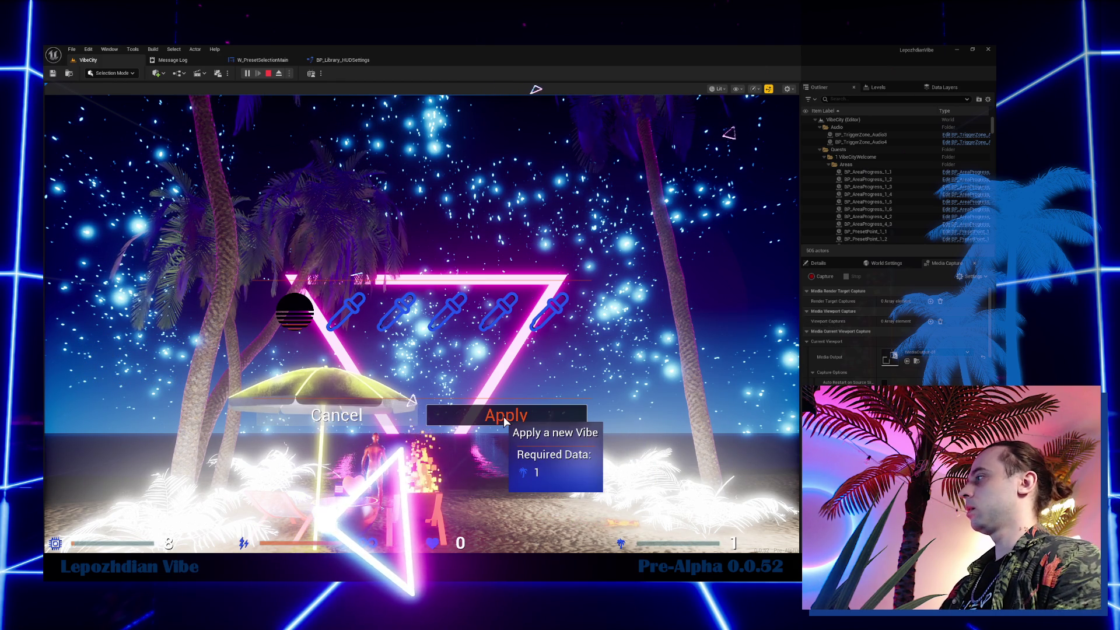
click(500, 307)
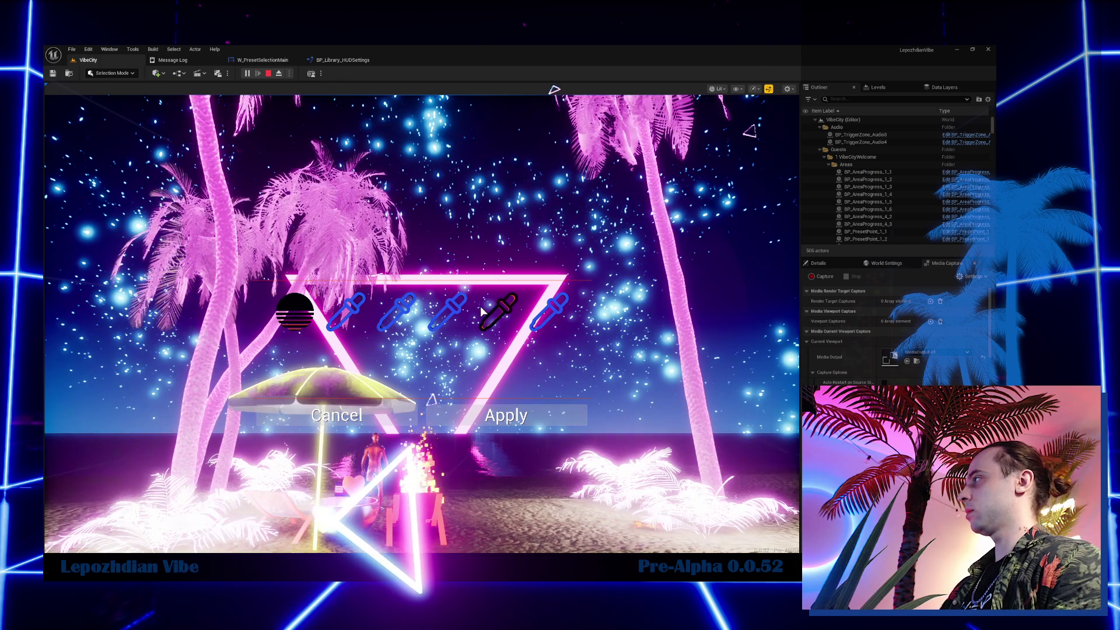
click(488, 309)
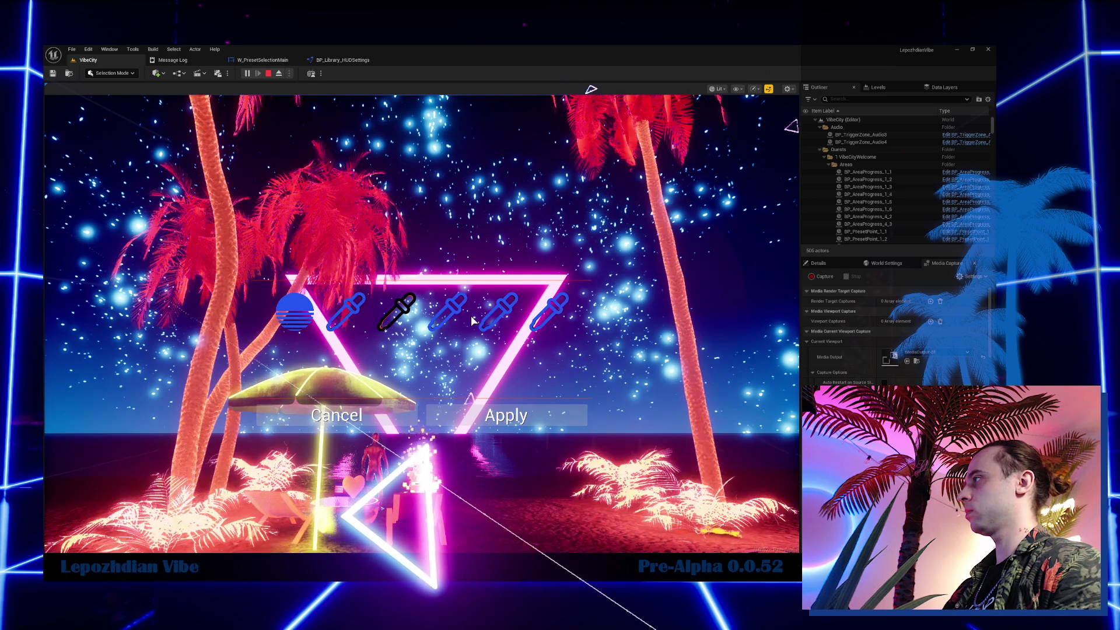
click(376, 414)
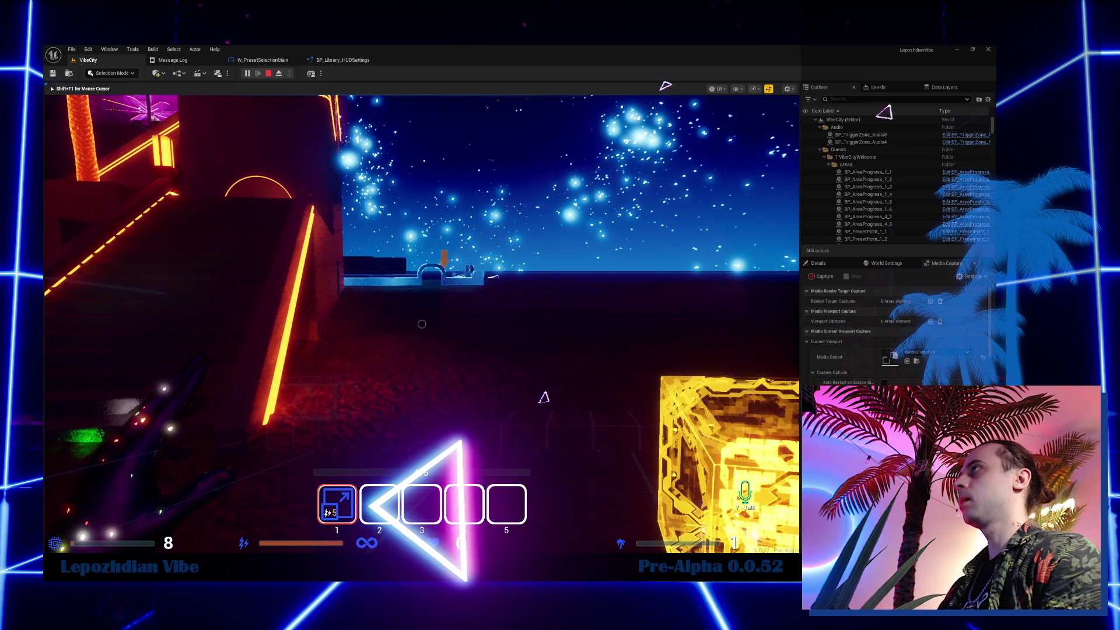
Stop the play session, switch to Git Bash, and run git status.
key(Escape)
click(88, 60)
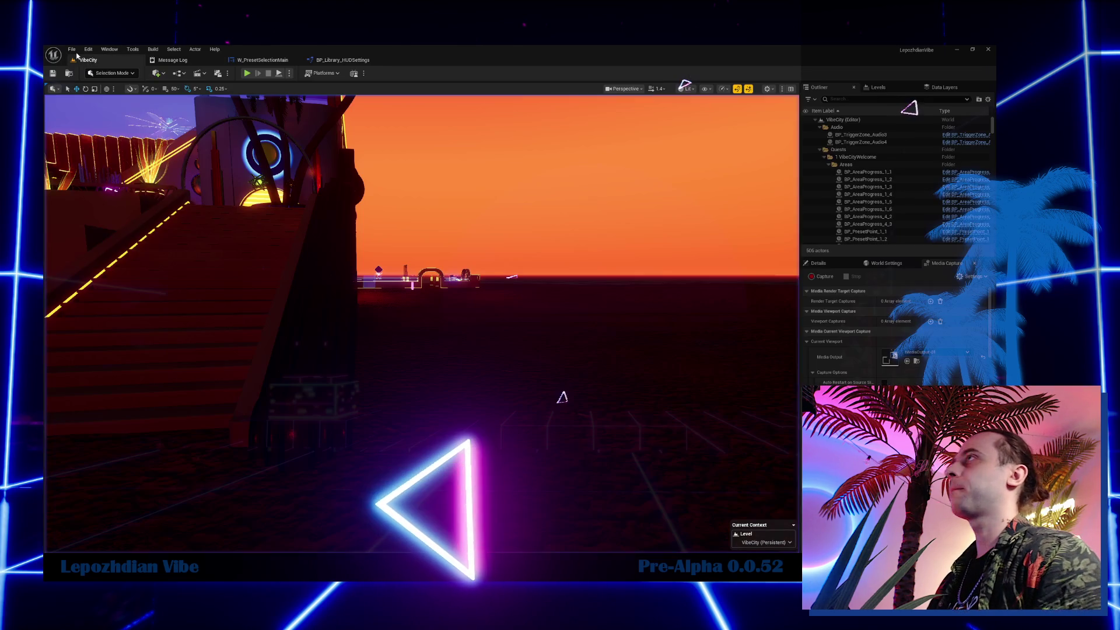
click(72, 49)
key(Escape)
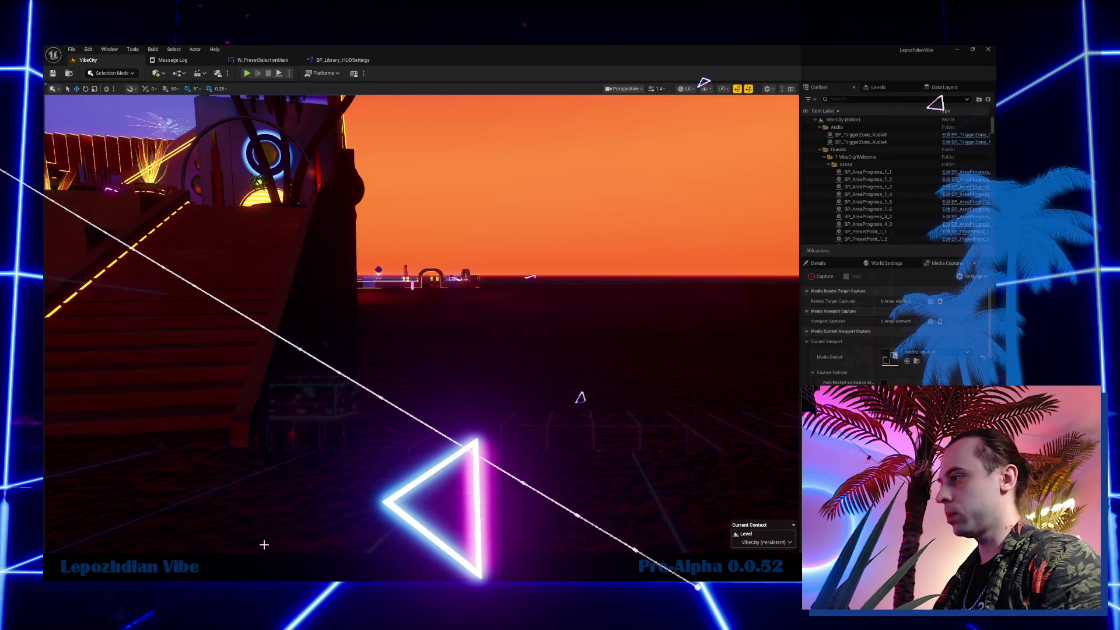
key(alt+Tab)
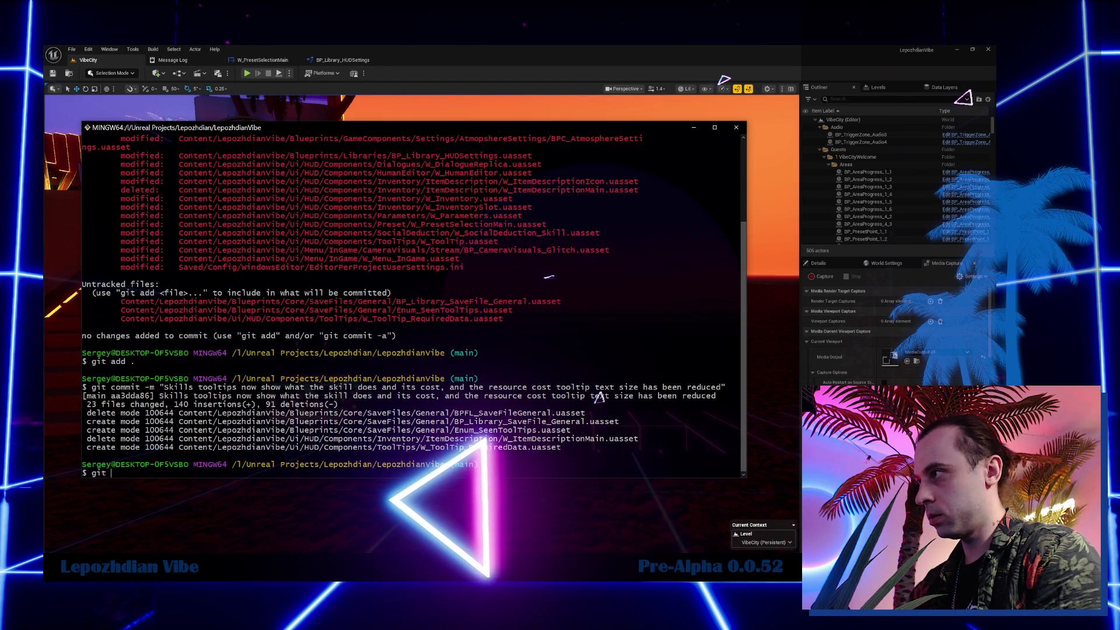
text(status)
key(Return)
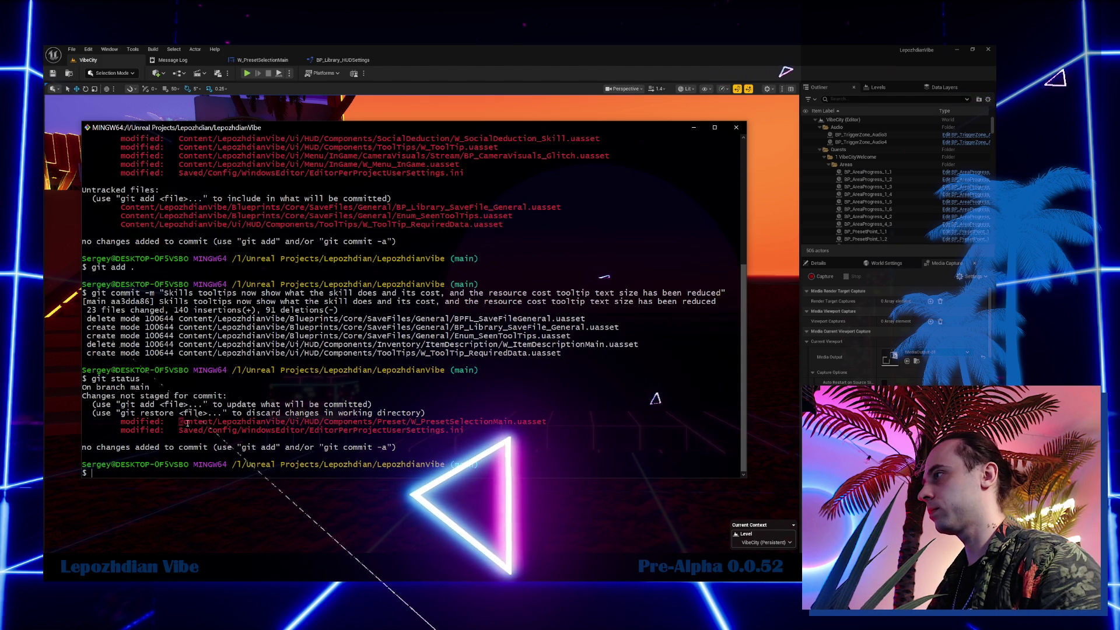
Stage W_PresetSelectionMain.uasset with git add and commit it as 'Fixed ToolTip Apply Preset'.
drag(179, 421, 532, 425)
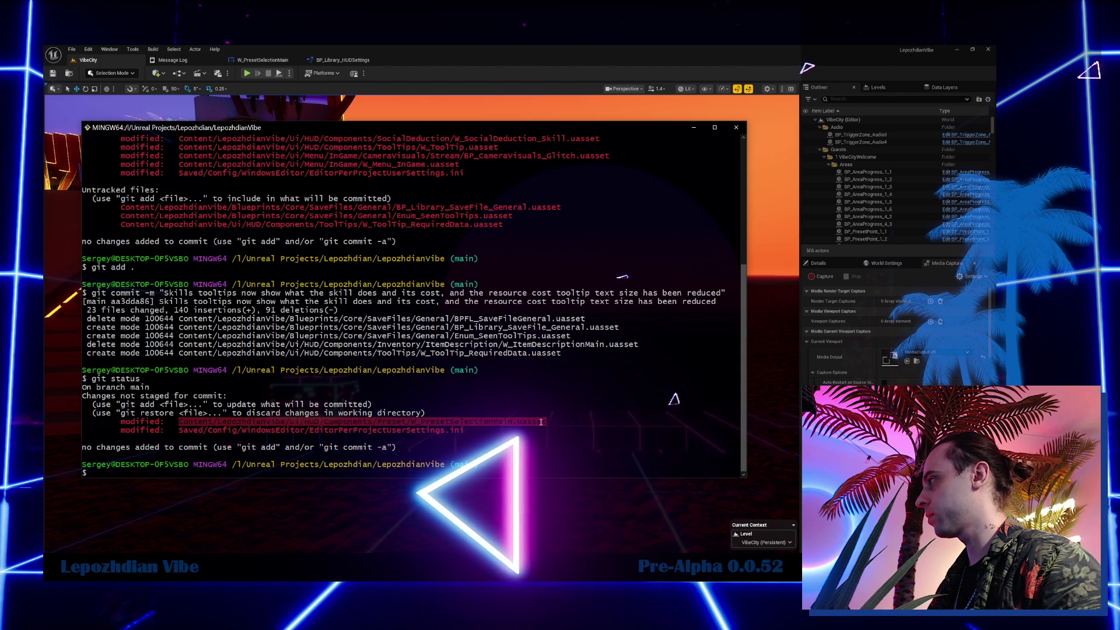
right_click(541, 422)
click(560, 434)
text(git)
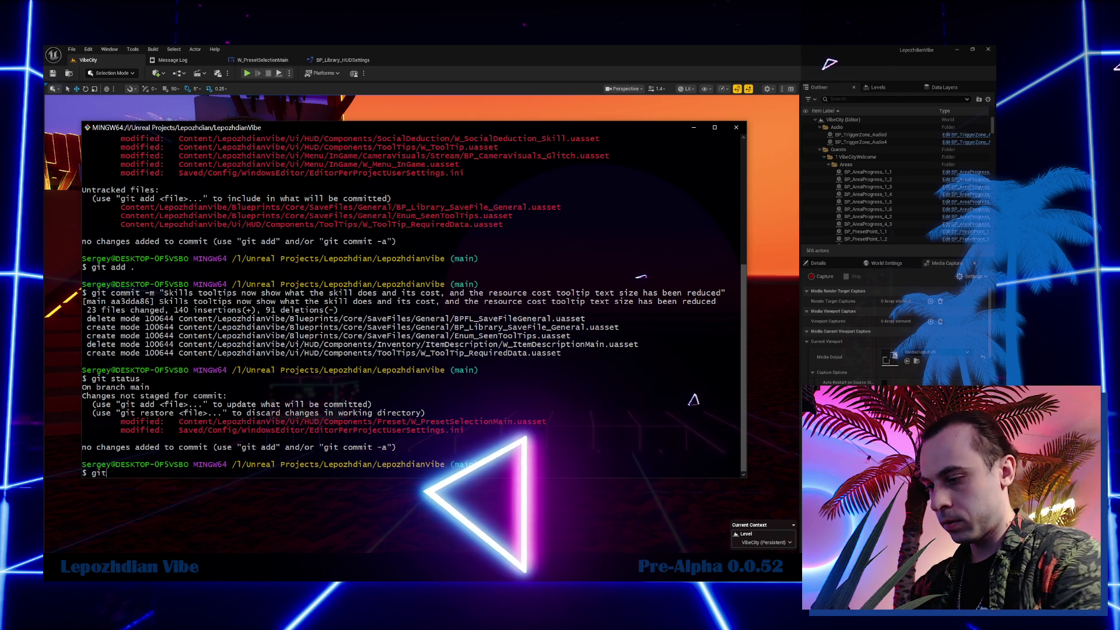
text(  add Content/LepozhdianVibe/Ui/HUD/Components/Preset/W_PresetSelectionMain.uasset)
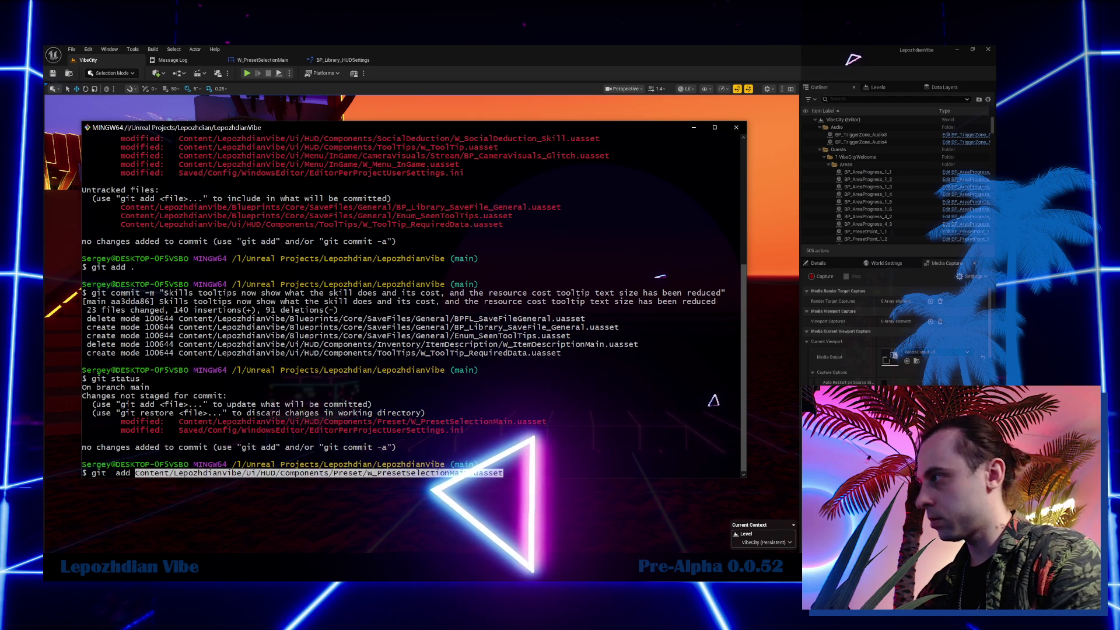
key(Return)
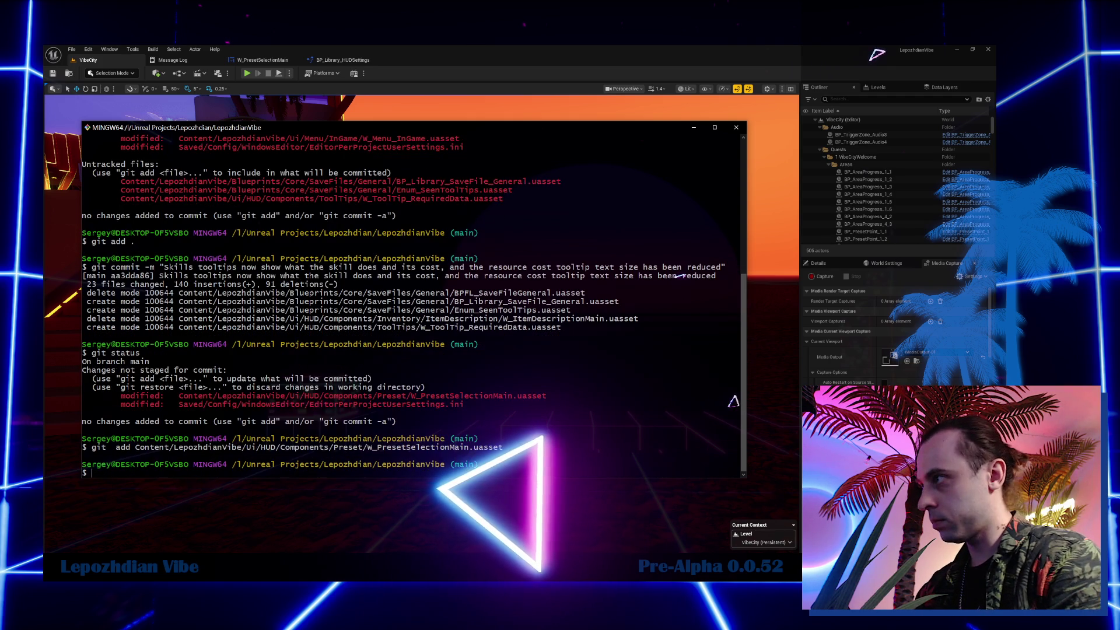
text(gitcommit -m "Fixed ToolTip Apply Preset)
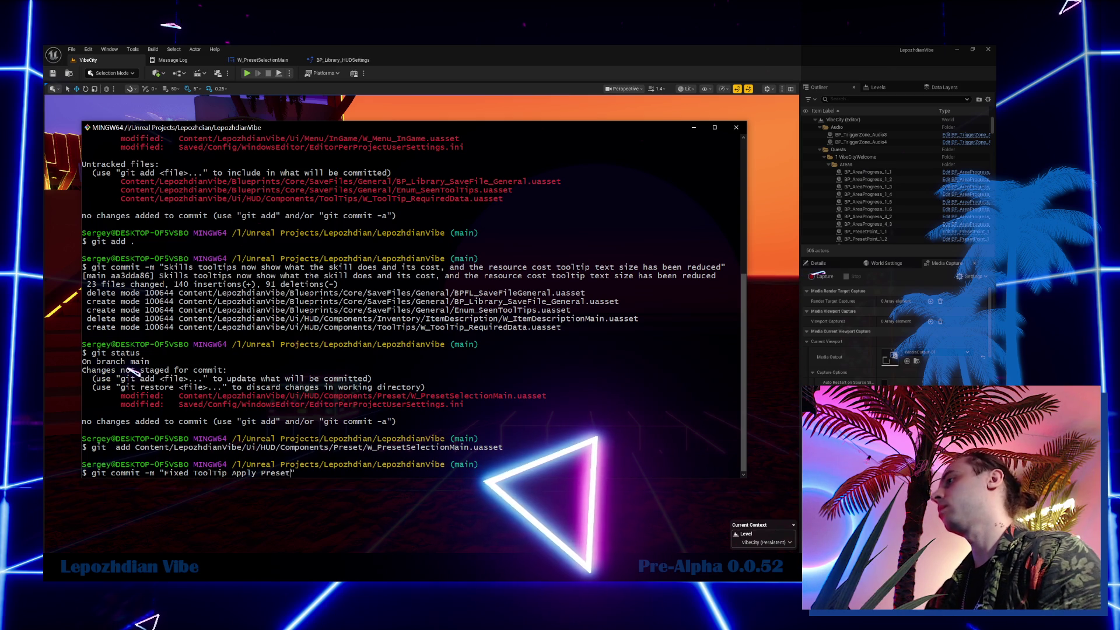
key(Return)
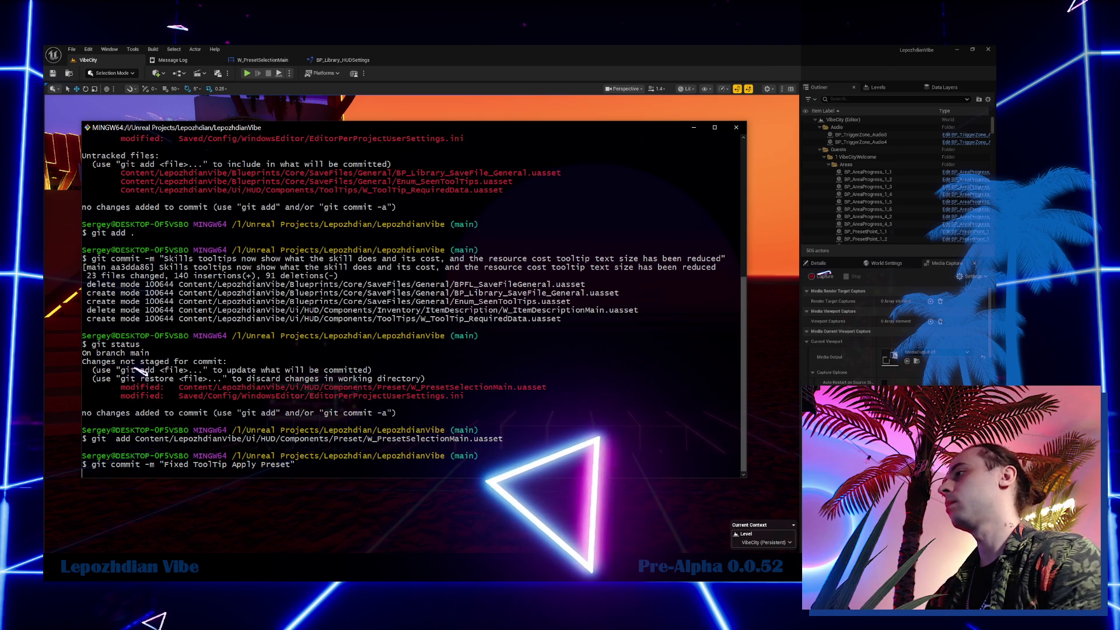
Add 'Apply Preset Tooltip Has been fixed' as a checked task under Fixes, plus an empty task below.
key(alt+Tab)
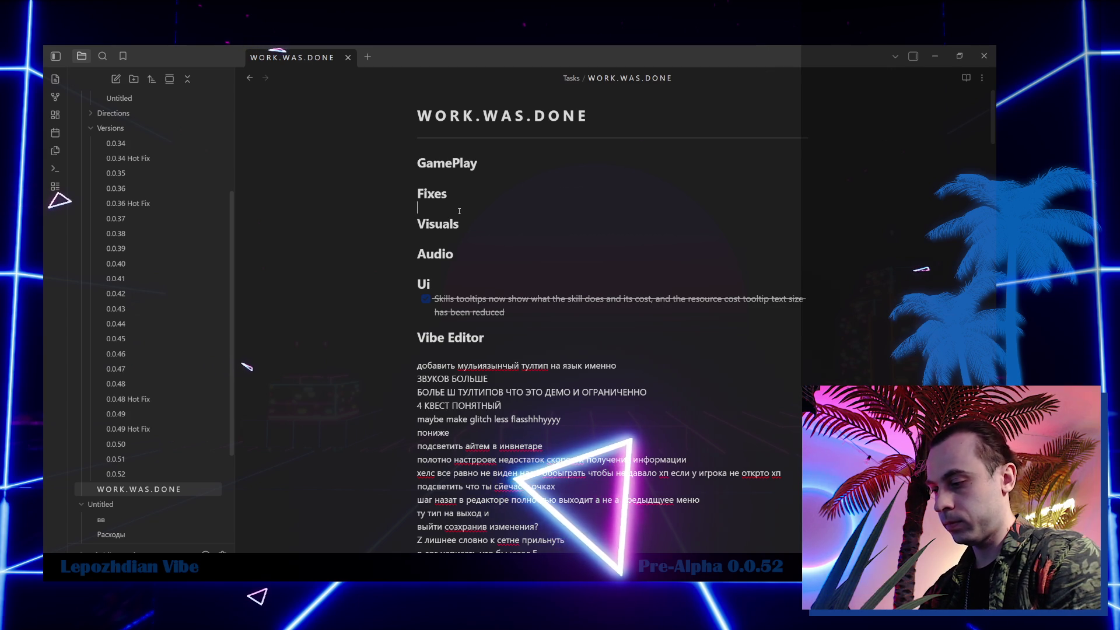
text(Apply Preset)
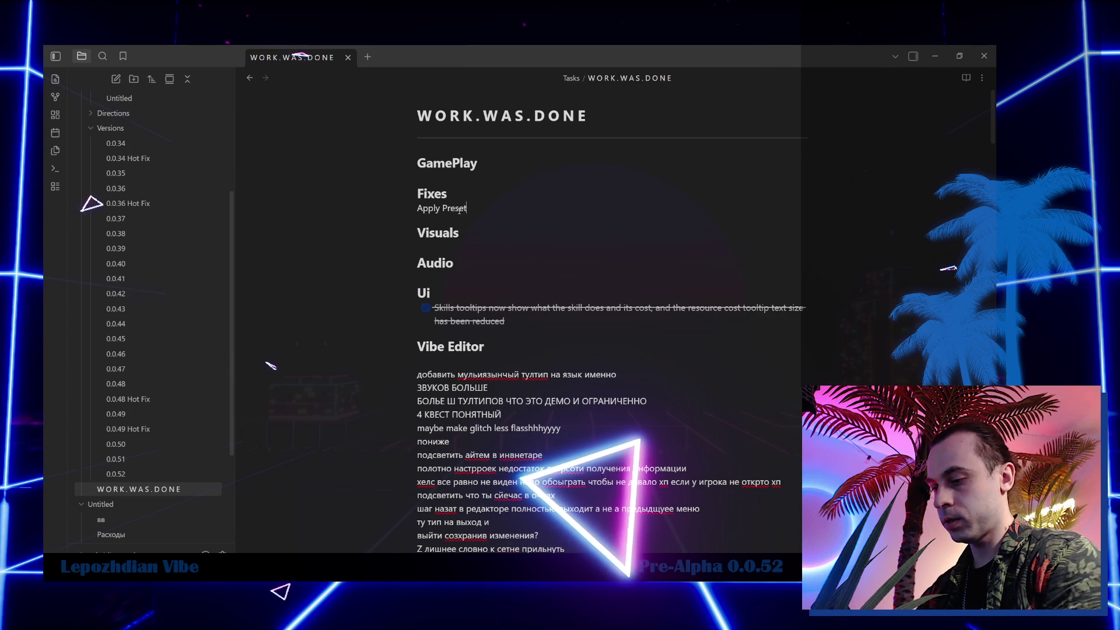
text( Fix)
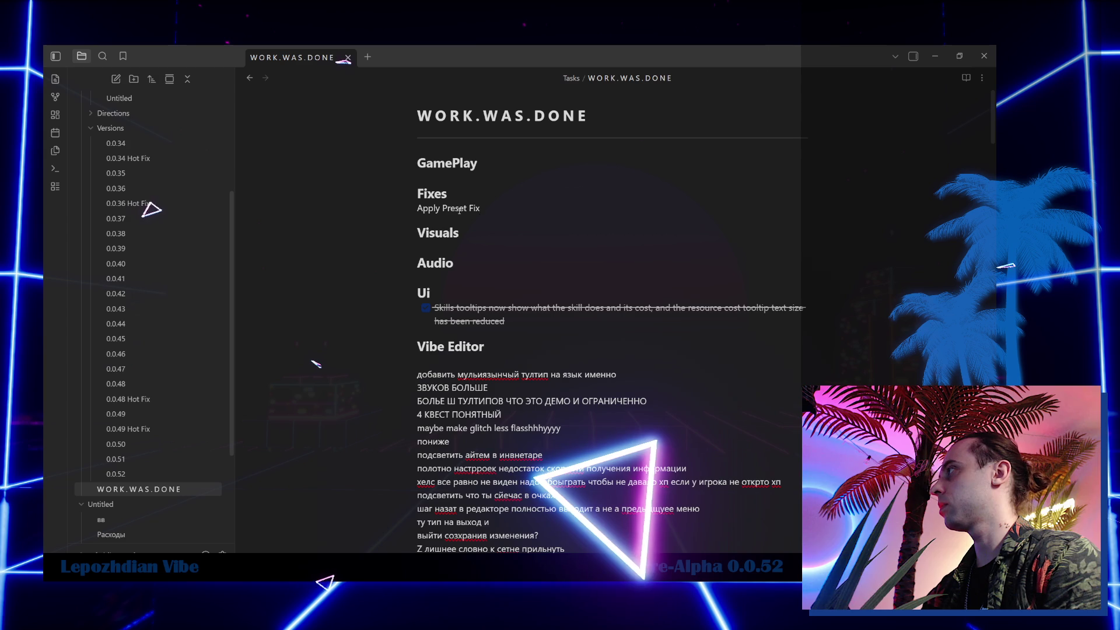
text(Tooltip Has been fixed)
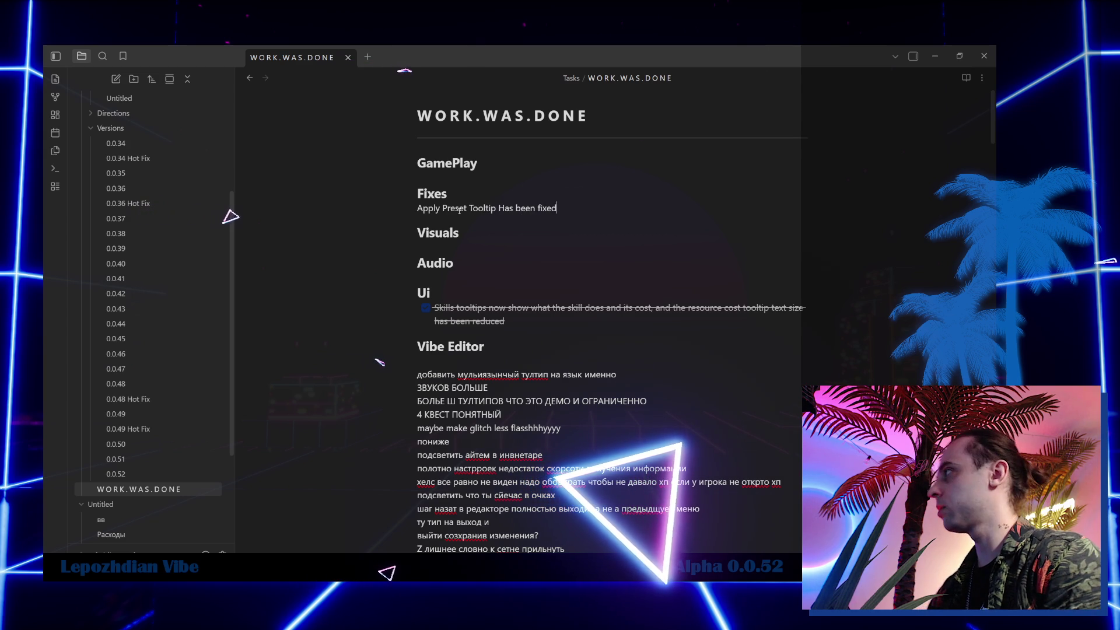
right_click(552, 211)
mouse_move(671, 295)
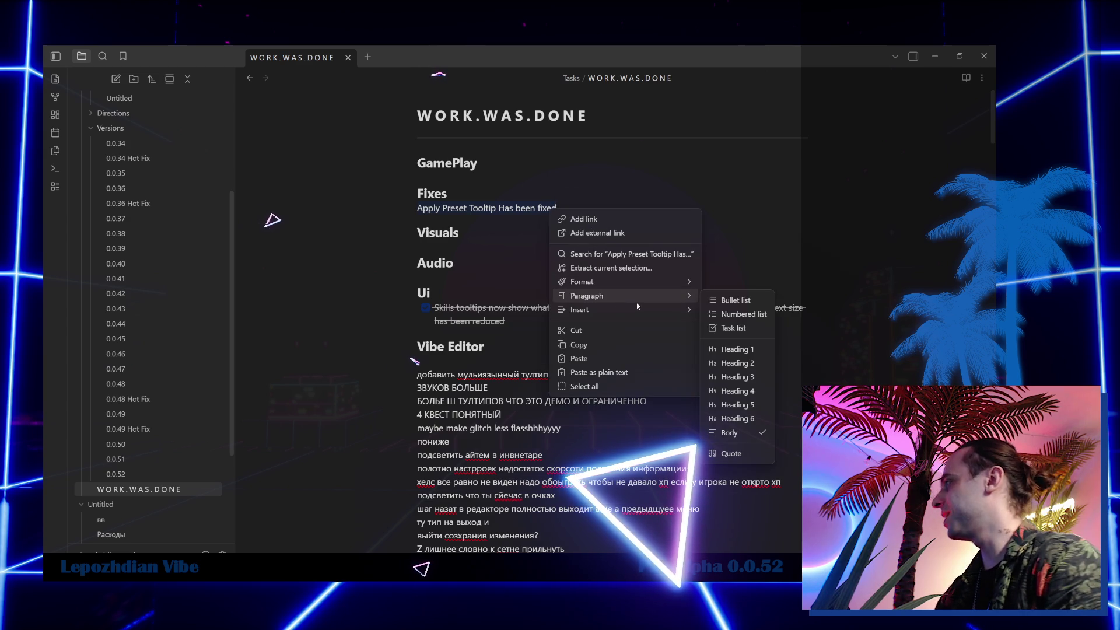
click(732, 327)
click(426, 208)
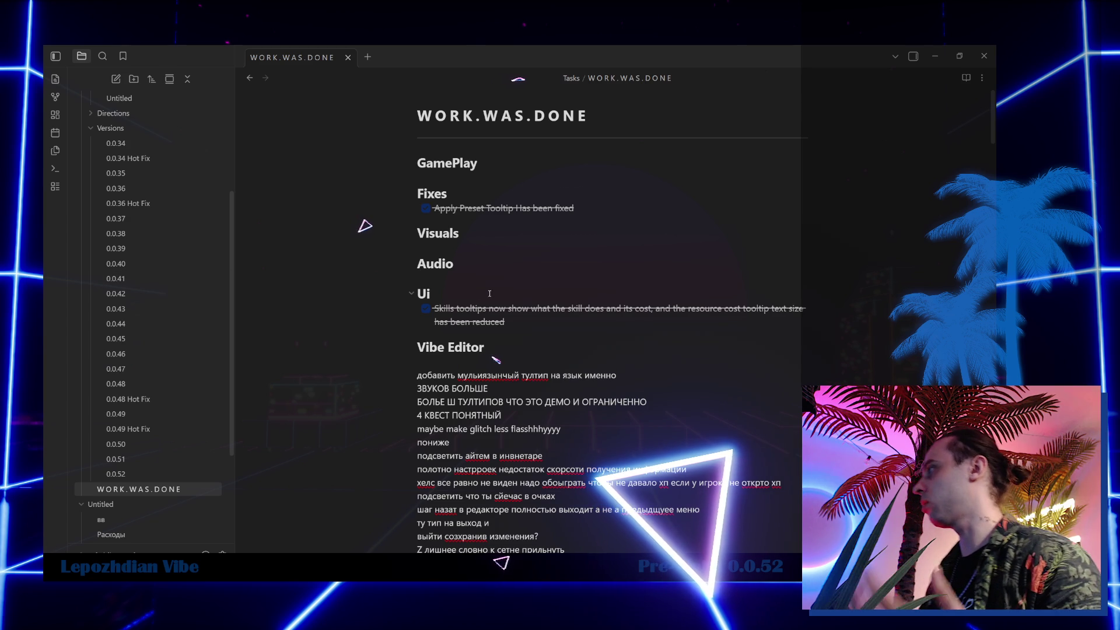
click(581, 210)
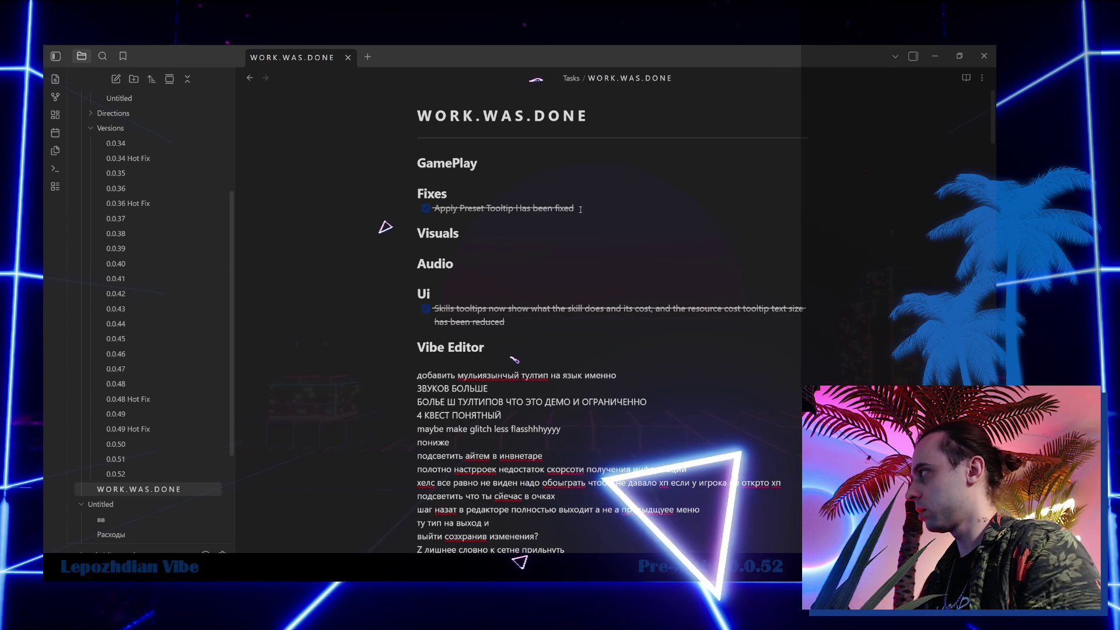
key(Return)
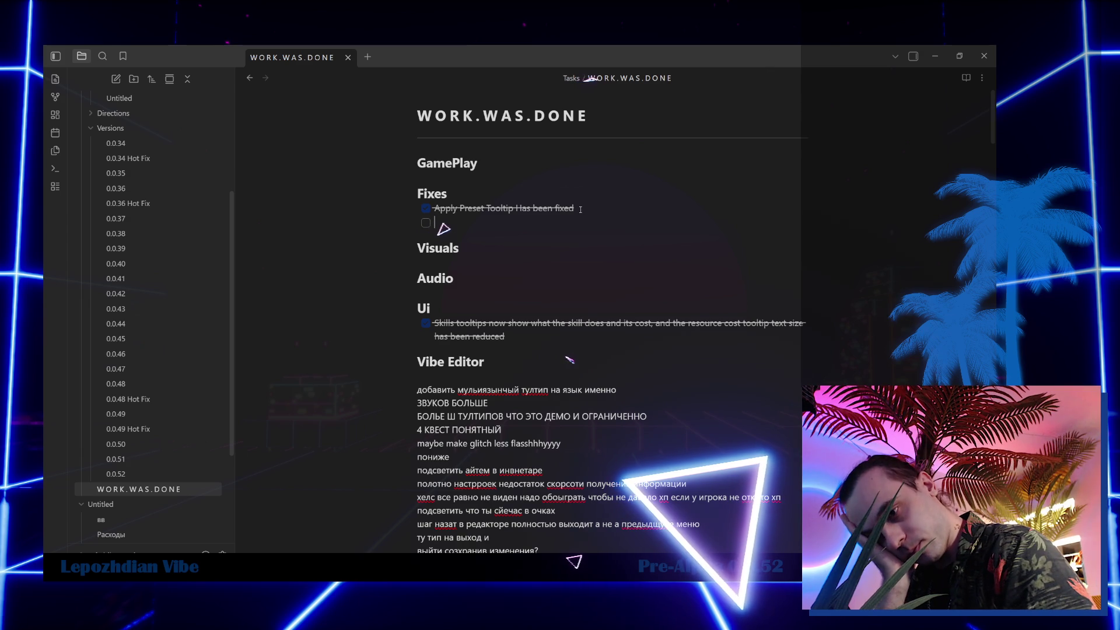
Enter 'Reworked Tooltip construction logic' as the second Fixes task and tick it done.
text(Refra)
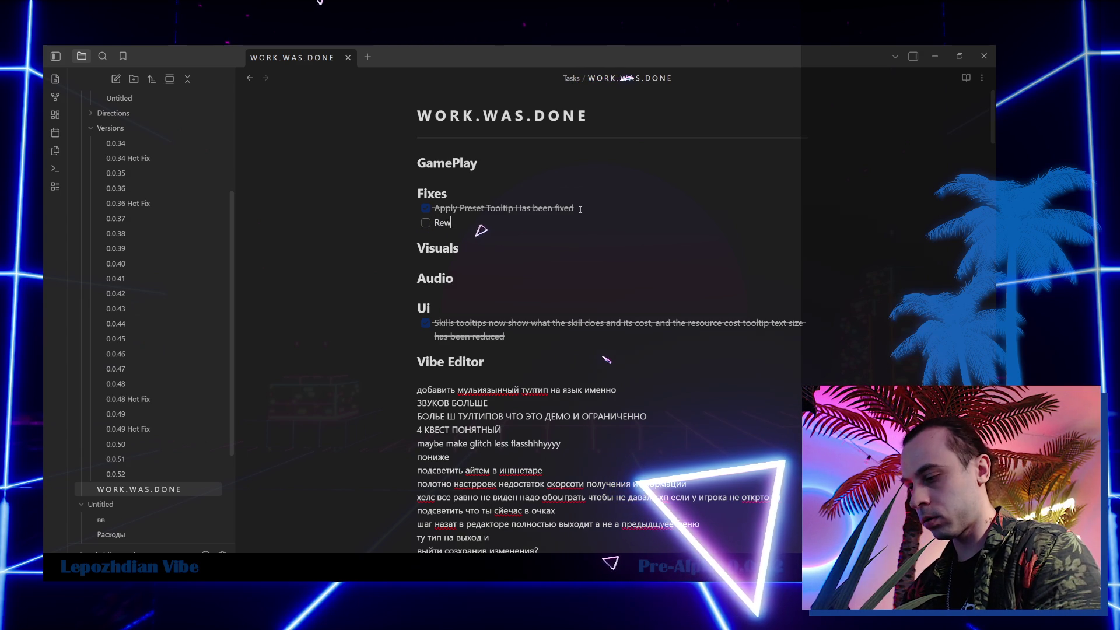
text(ked Tooltip construction logic)
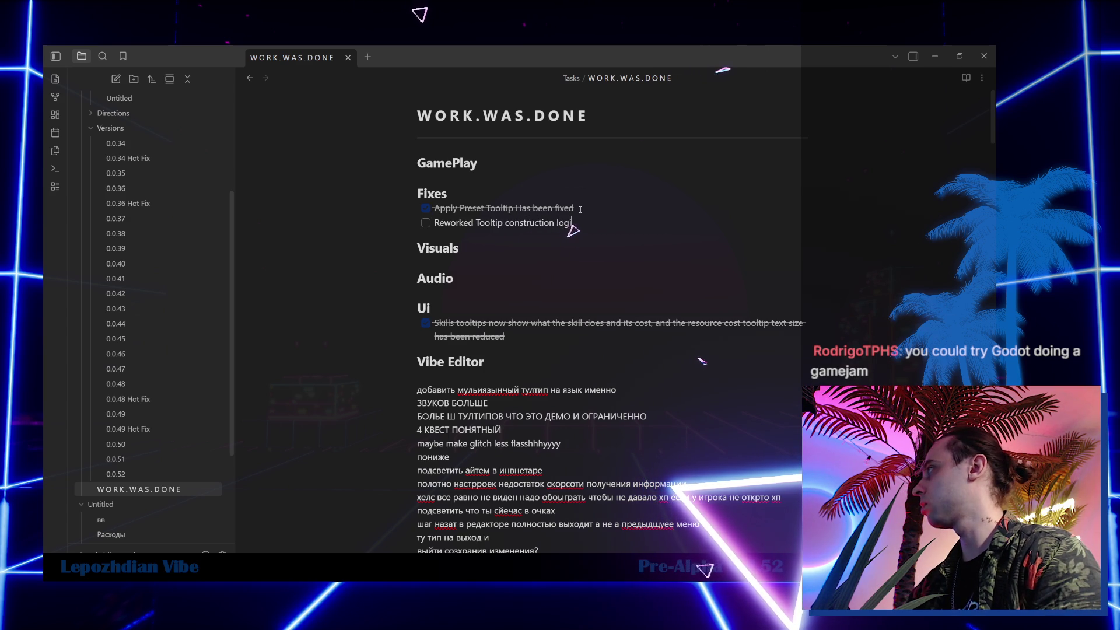
click(426, 222)
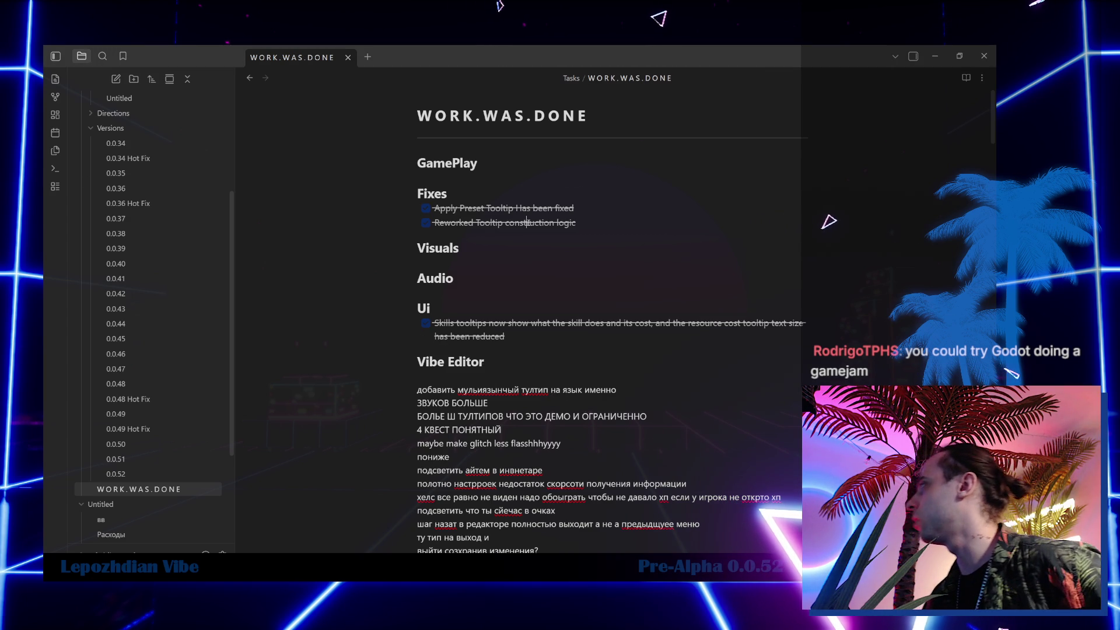
Minimize Obsidian and then the Git Bash terminal to reveal the Unreal viewport.
click(935, 56)
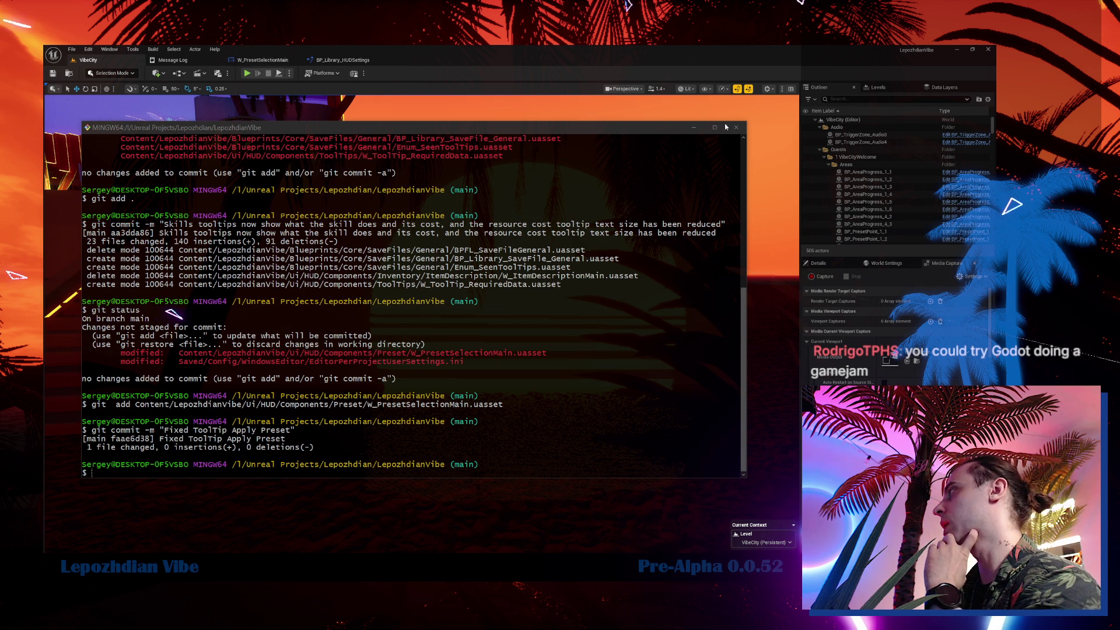
click(694, 127)
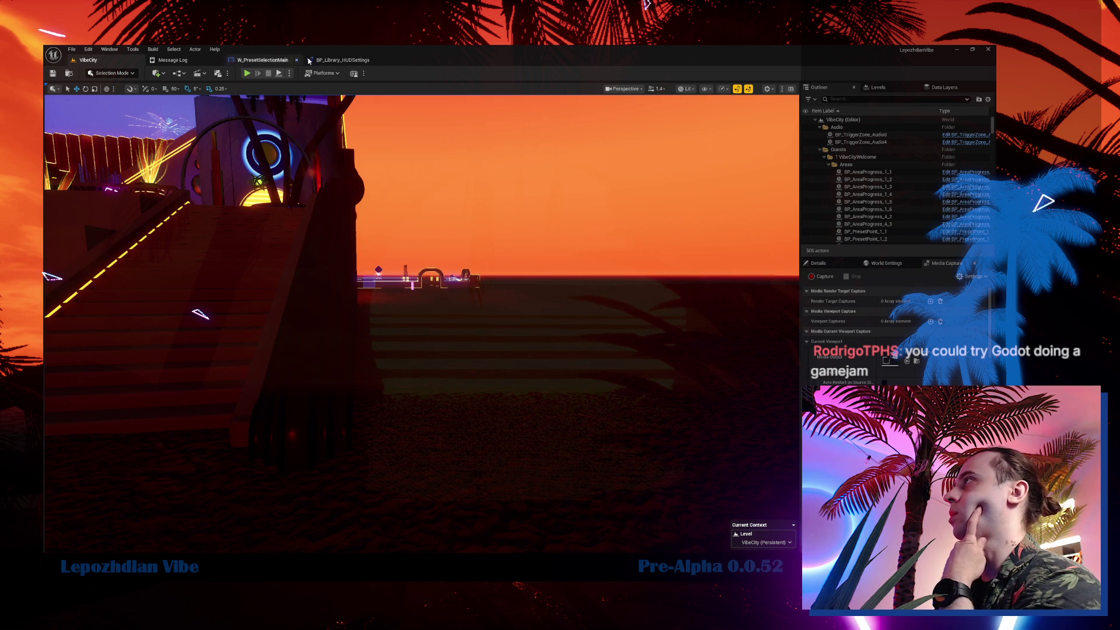
In W_PresetSelectionMain's EventGraph, add an Async Load Class Asset node found by searching 'async load'.
click(278, 63)
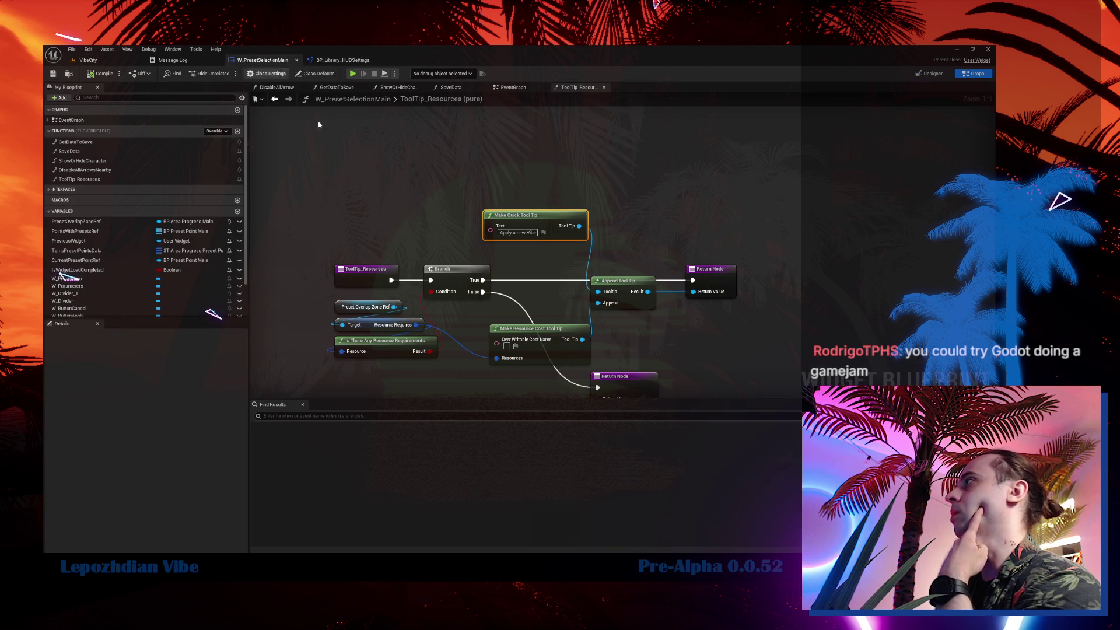
click(514, 87)
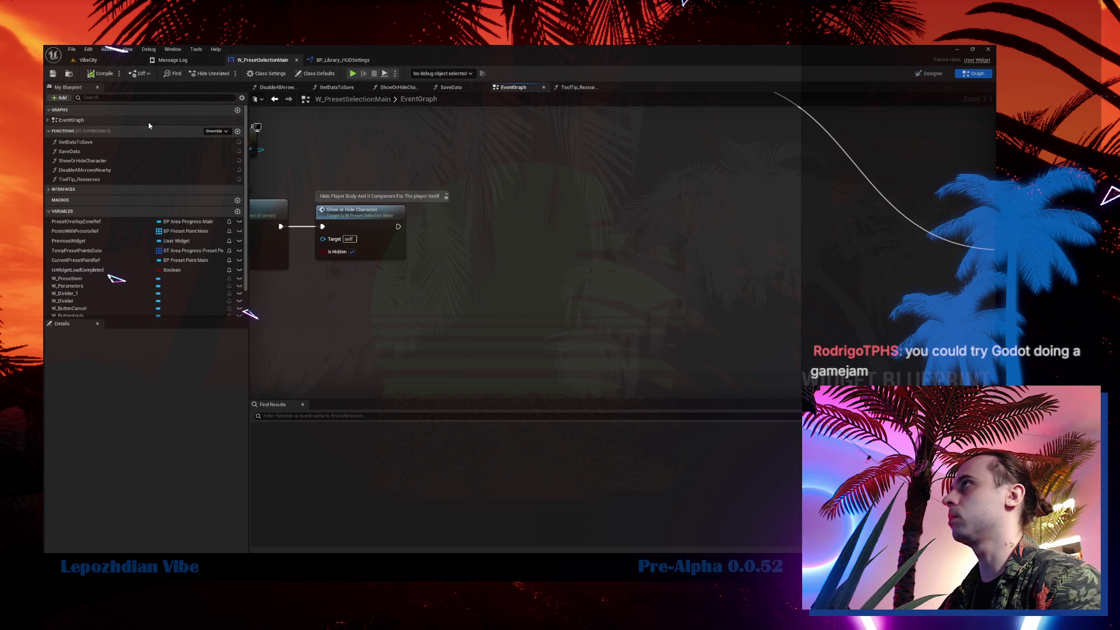
right_click(564, 292)
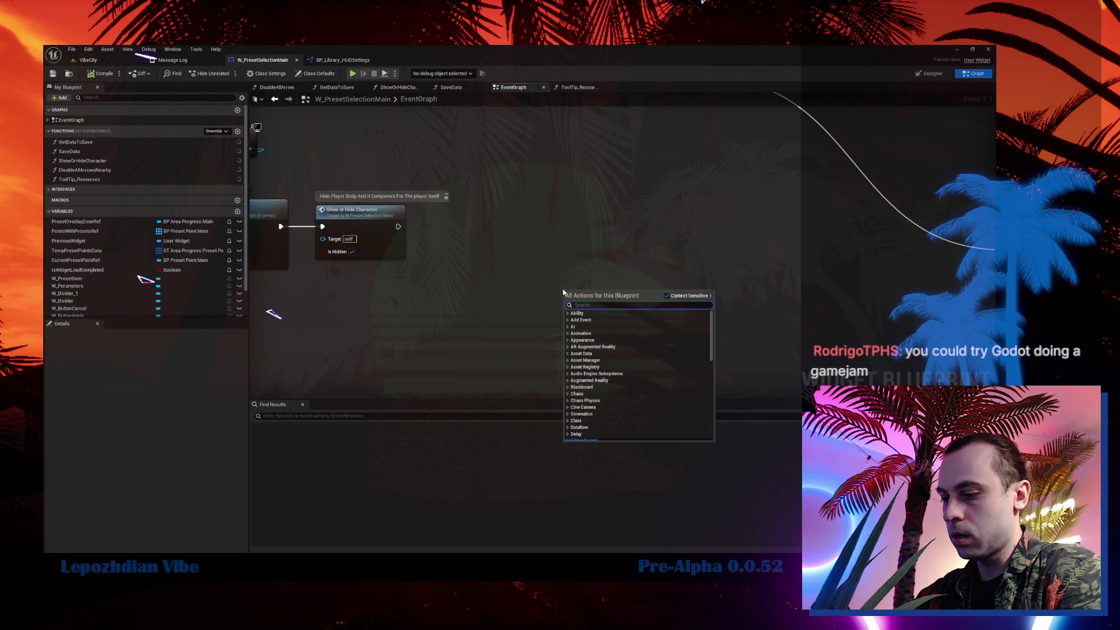
text(async load)
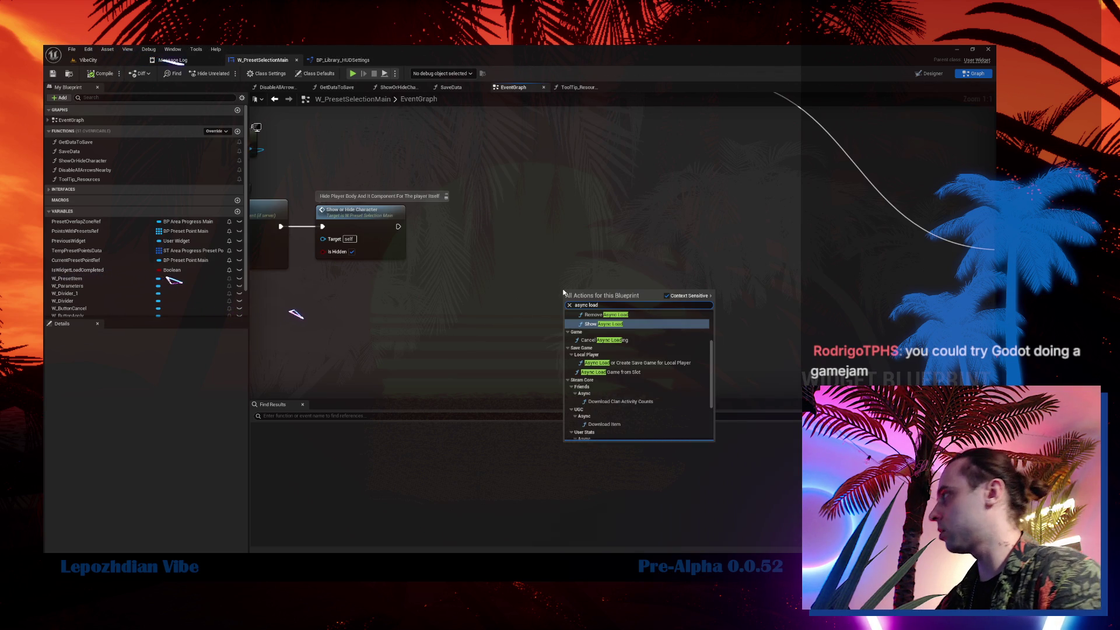
scroll(651, 382, down, 3)
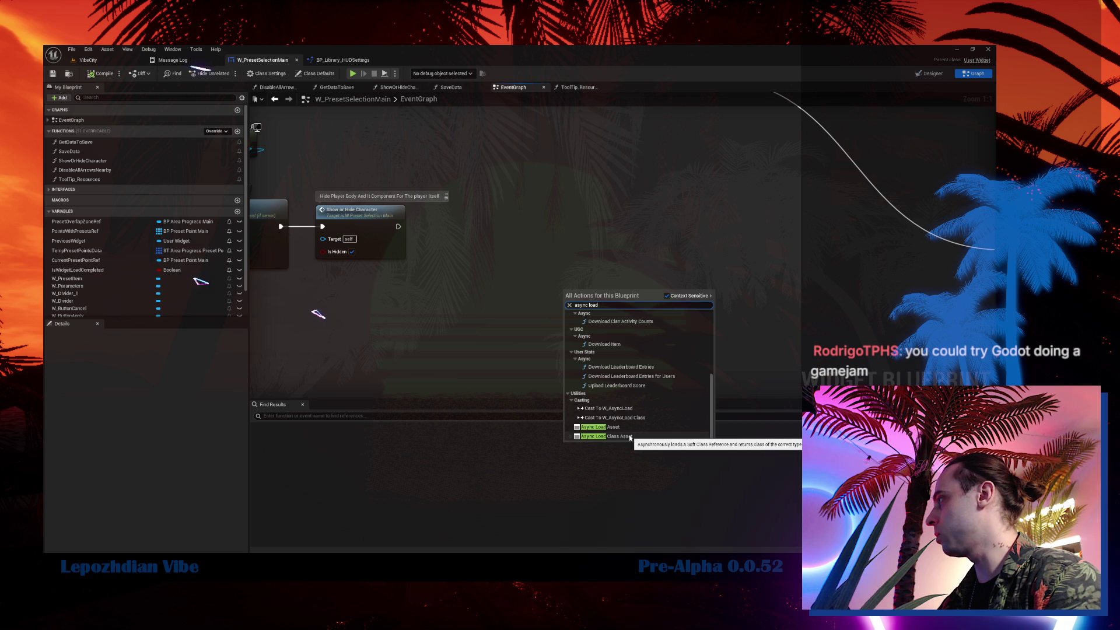
click(623, 421)
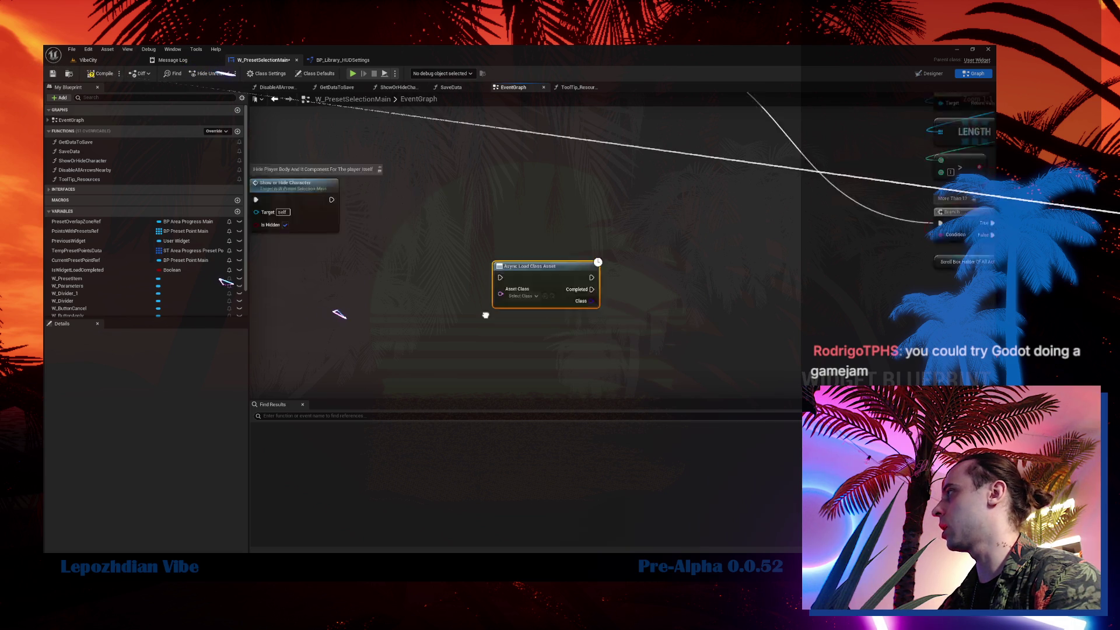
Set the node's Asset Class to an ability-async class and centre the node in view.
scroll(451, 255, up, 5)
scroll(451, 255, up, 2)
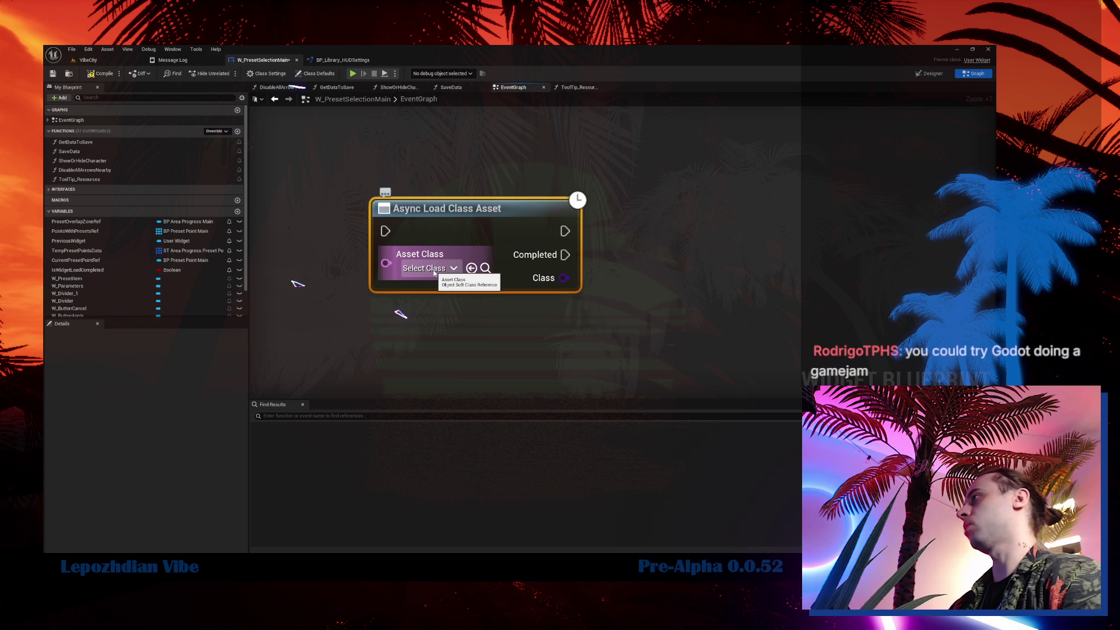
click(434, 270)
click(508, 221)
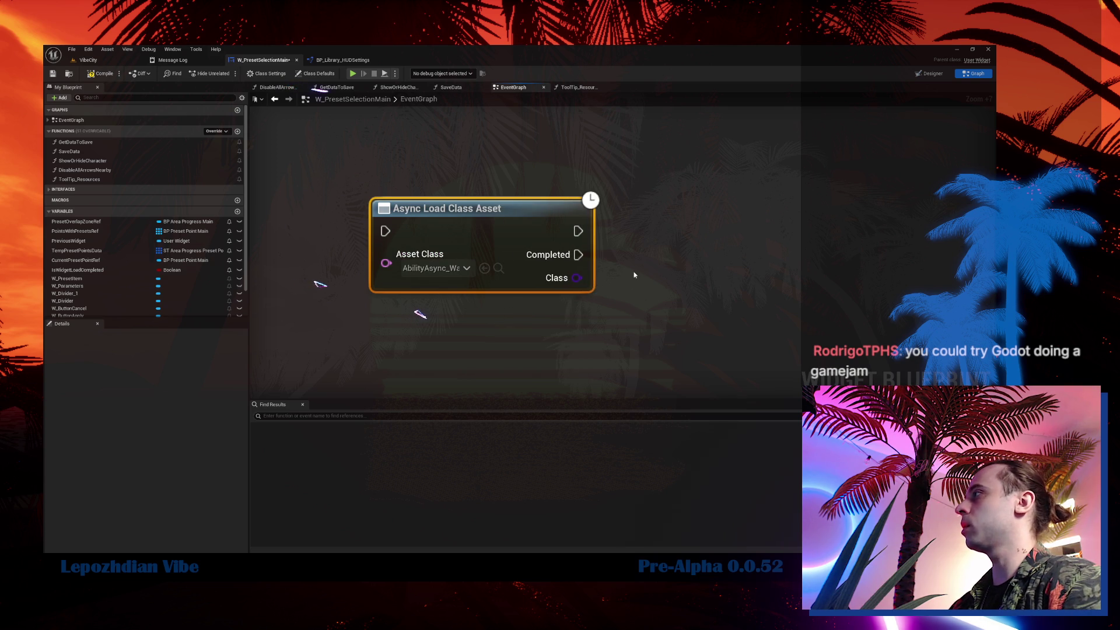
drag(658, 169, 749, 272)
click(455, 234)
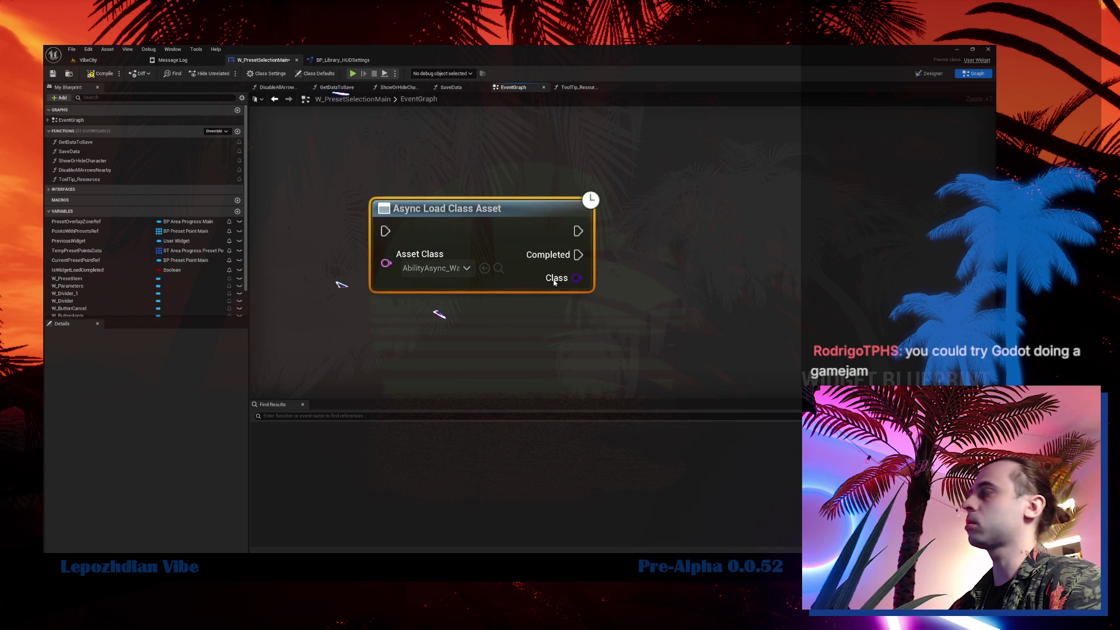
scroll(457, 232, down, 7)
scroll(458, 271, up, 7)
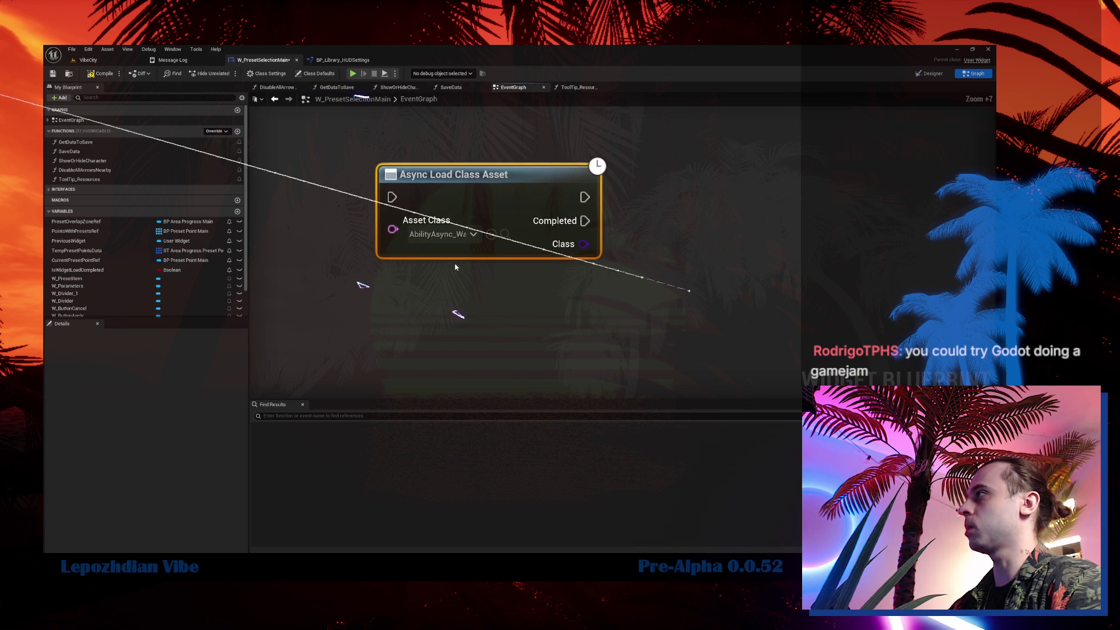
drag(465, 282, 490, 348)
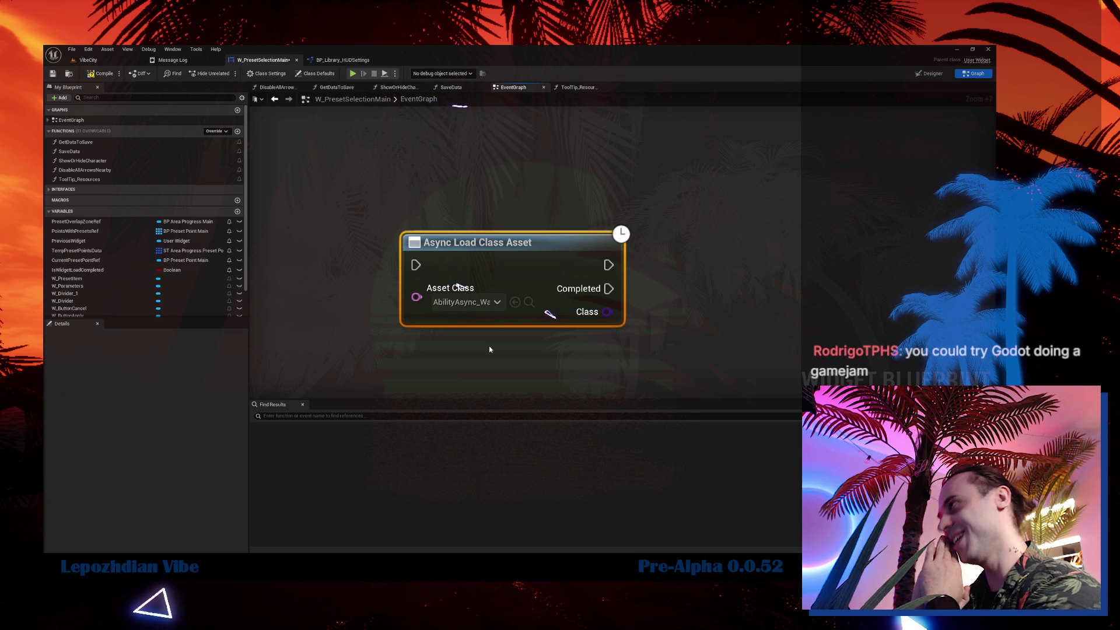
scroll(513, 301, down, 4)
scroll(477, 353, down, 3)
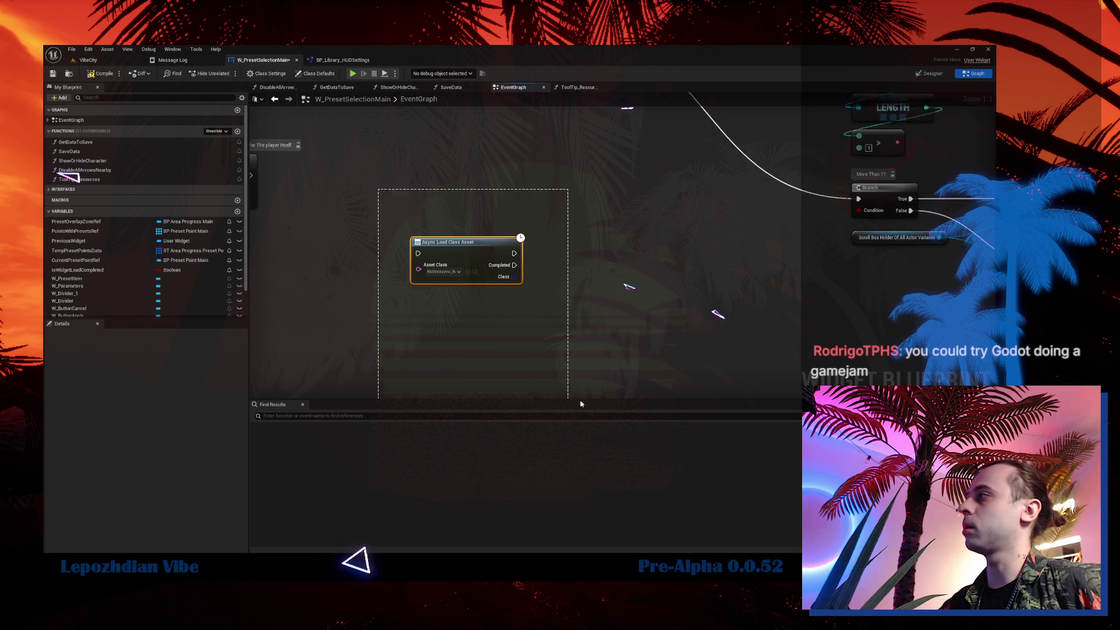
Move the Async Load Class Asset node, then delete it and undo to restore it.
drag(370, 174, 659, 331)
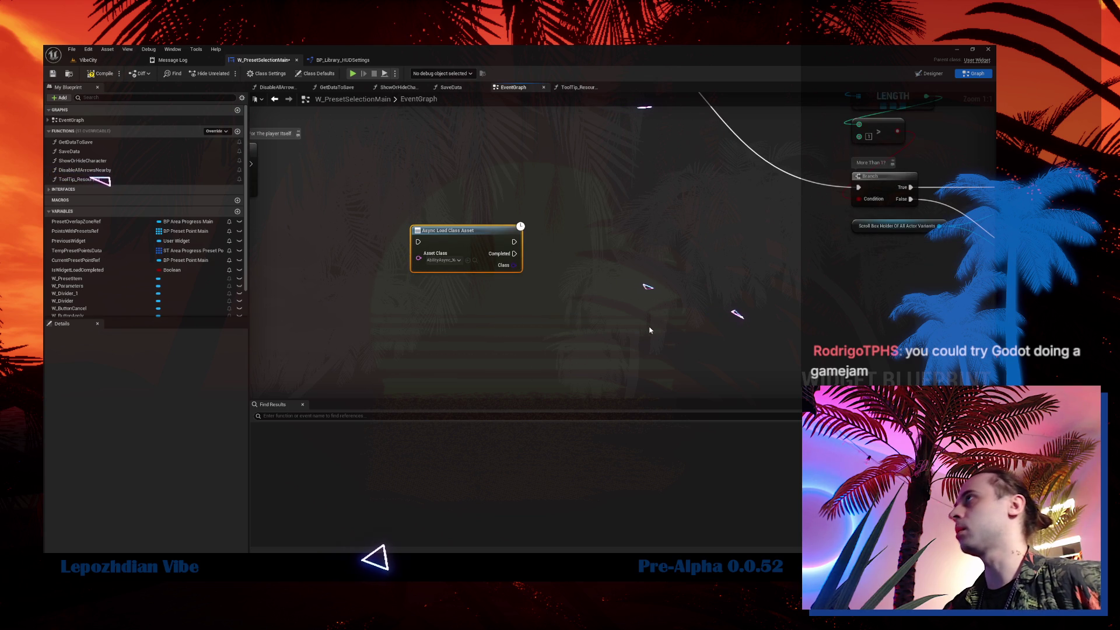
mouse_move(466, 241)
mouse_down()
mouse_move(501, 286)
mouse_move(552, 216)
mouse_move(521, 191)
mouse_move(595, 259)
mouse_move(549, 307)
mouse_move(401, 353)
mouse_move(505, 347)
mouse_up()
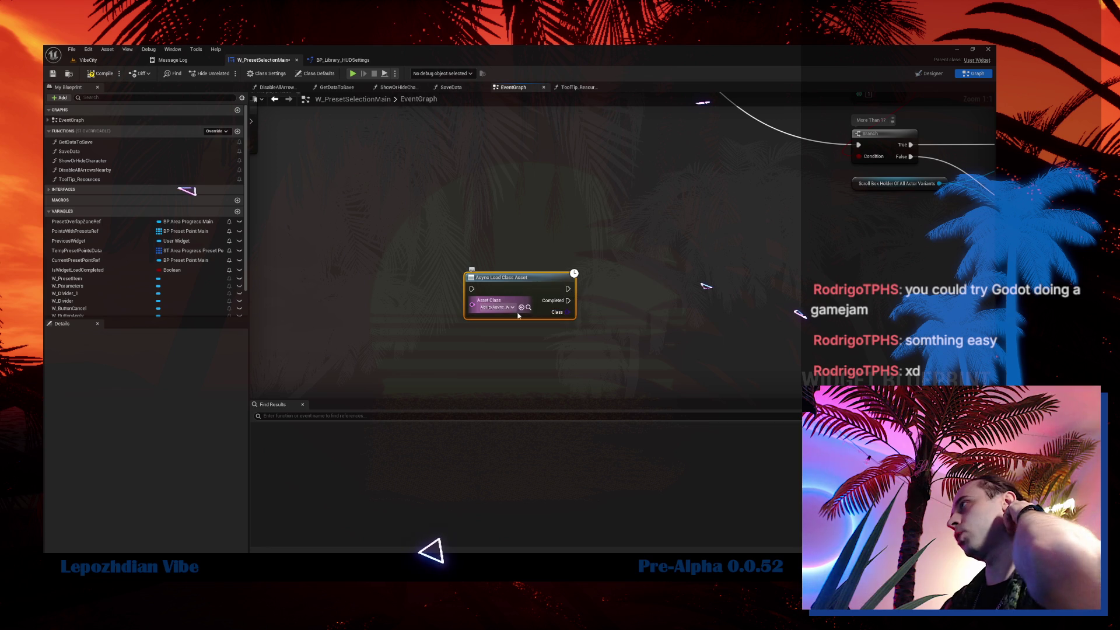
drag(439, 221, 582, 332)
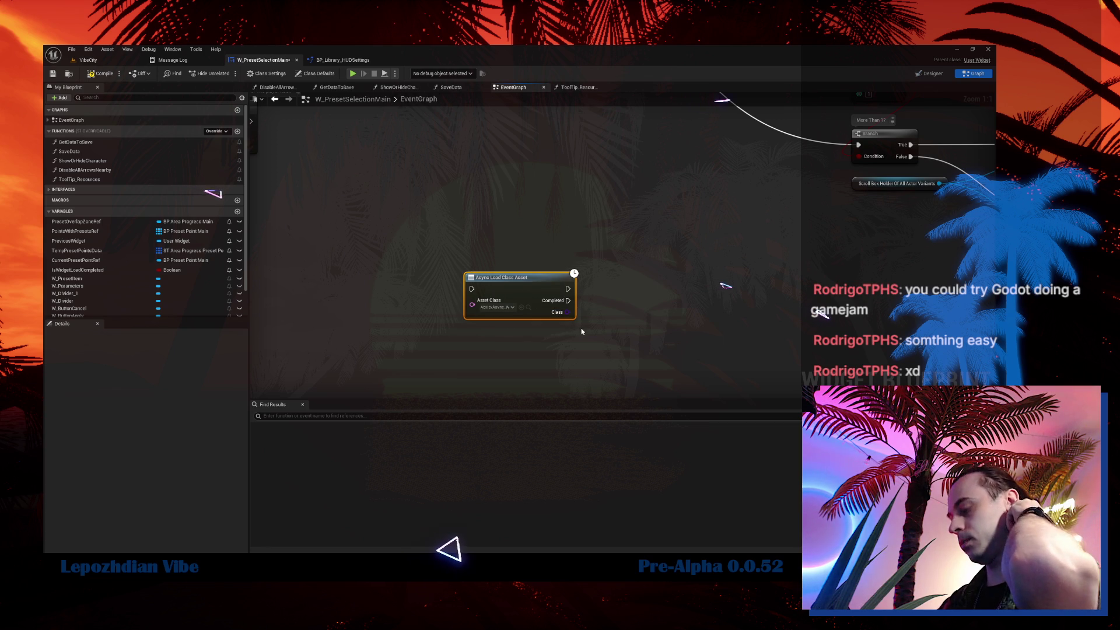
key(Delete)
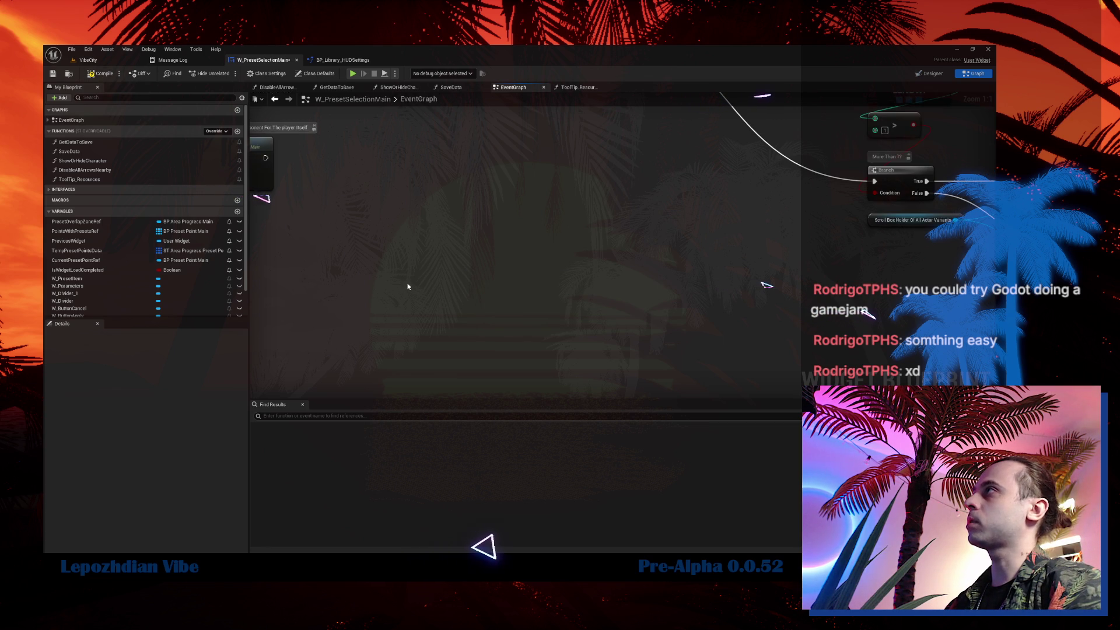
key(ctrl+z)
key(ctrl+z)
key(ctrl+z)
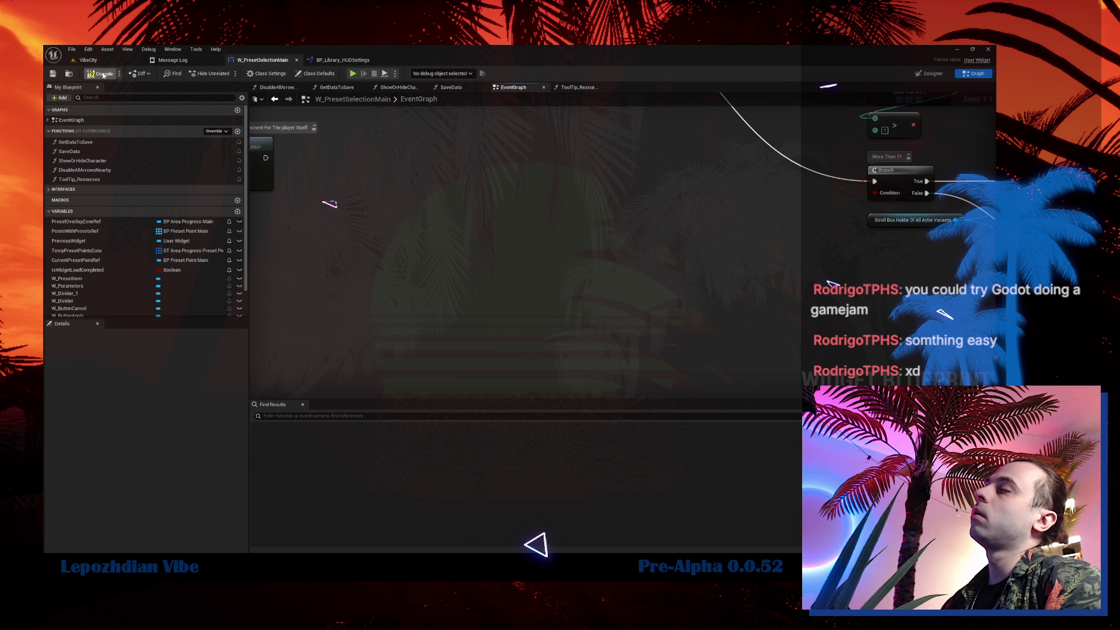
click(88, 60)
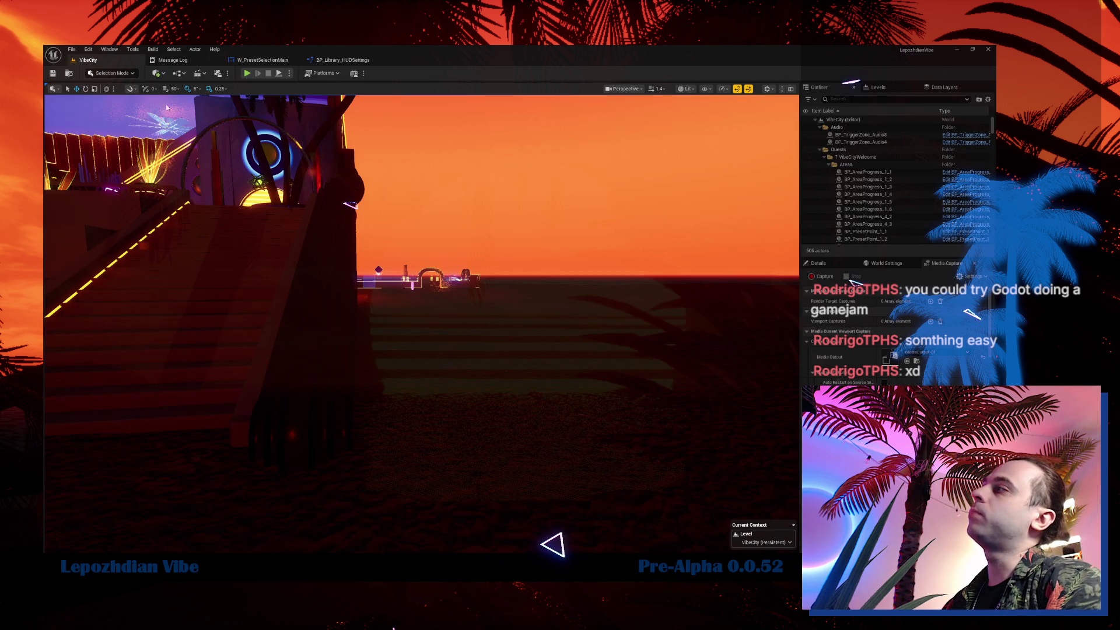
key(w)
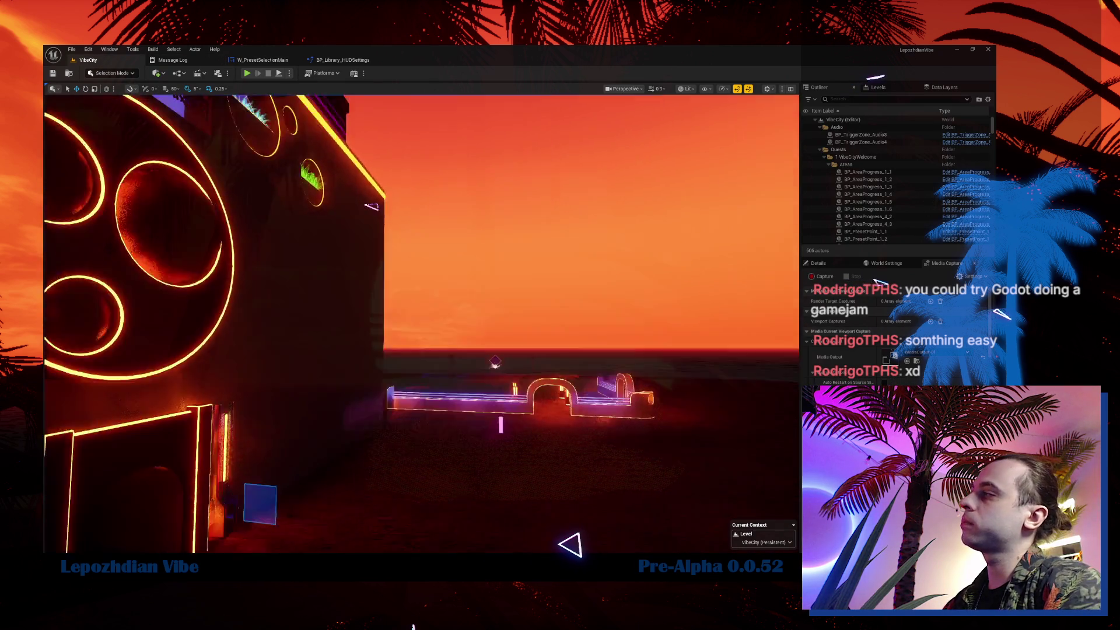
drag(446, 262, 446, 262)
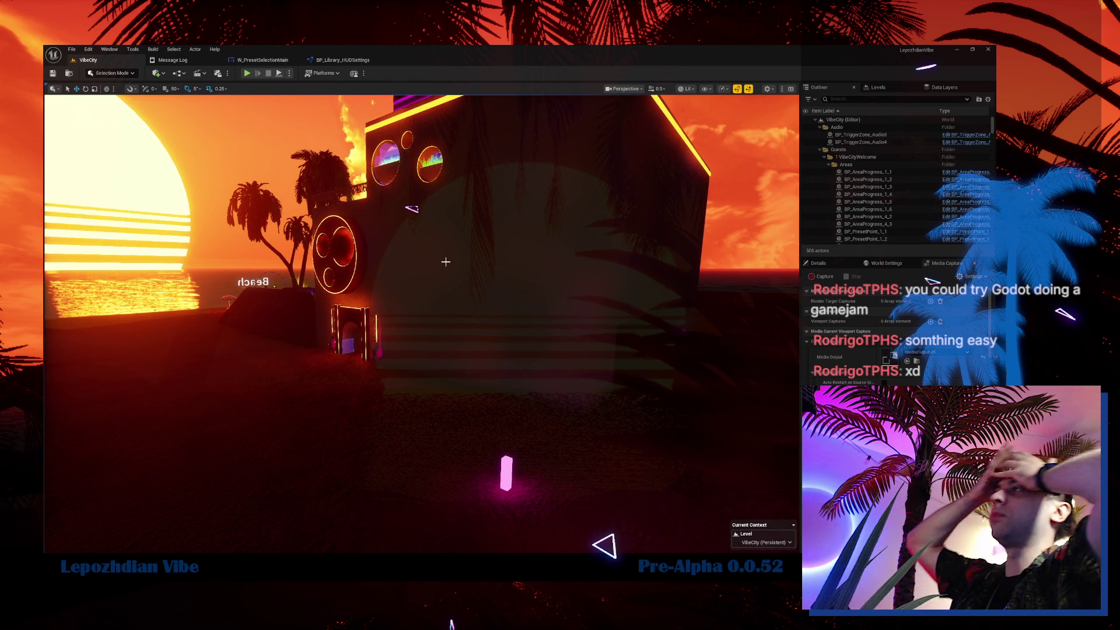